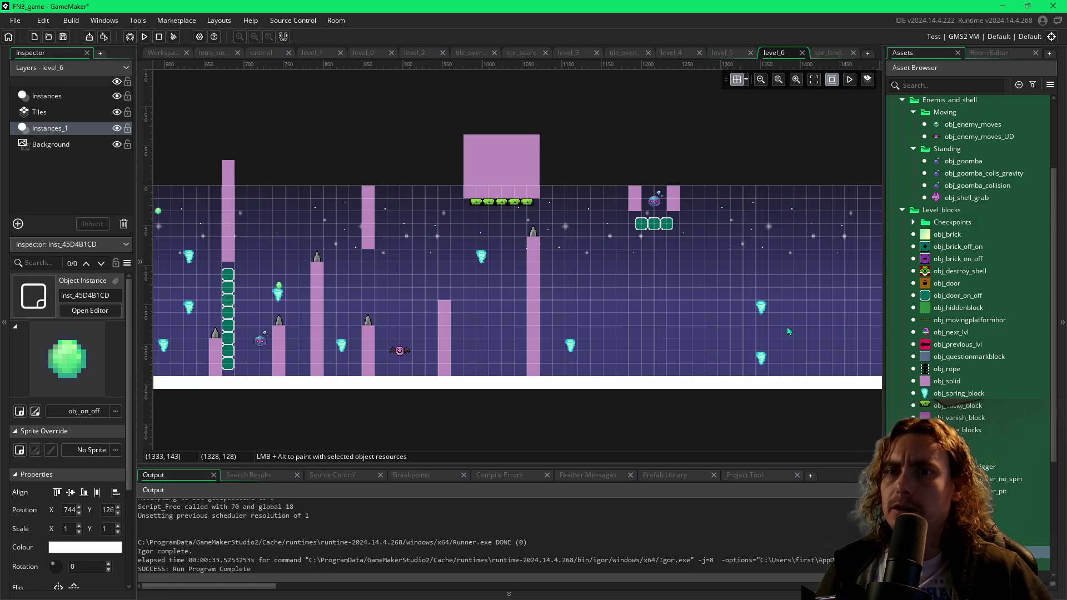
# - Place an obj_on_off orb mid-level, move the top-right goomba down to Y 24, and run with F5
pyautogui.keyDown('alt'); pyautogui.click(594, 295); pyautogui.keyUp('alt')
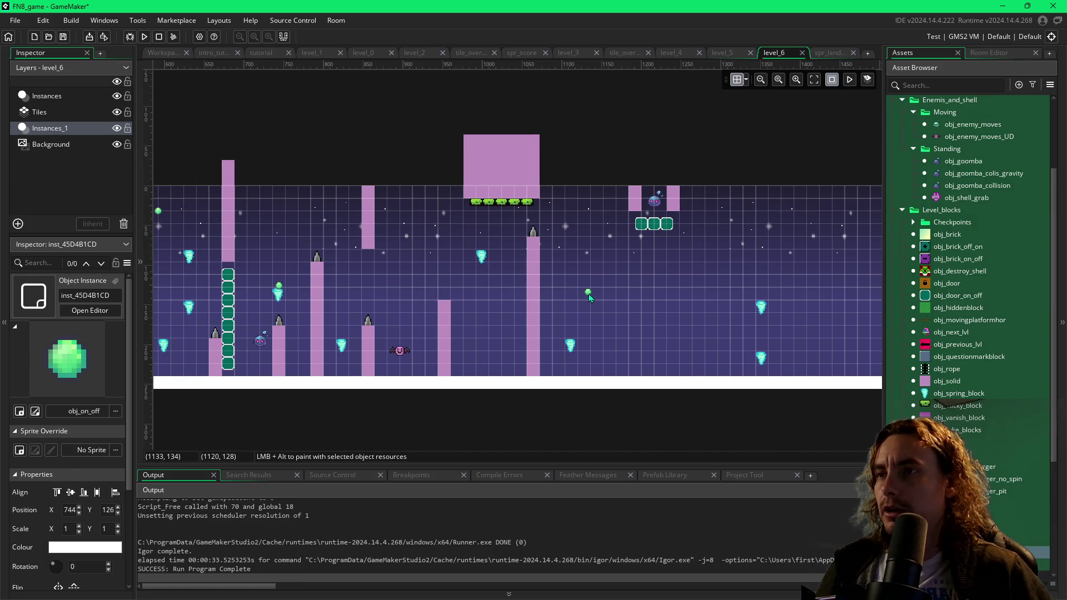
pyautogui.click(658, 202)
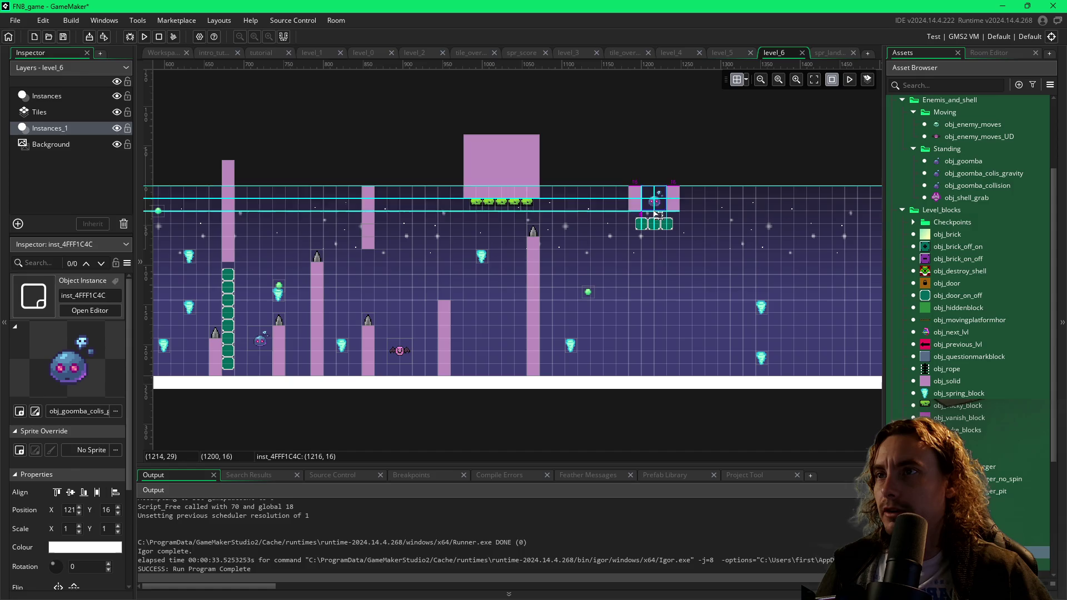
pyautogui.moveTo(658, 213); pyautogui.dragTo(658, 219)
pyautogui.click(745, 79)
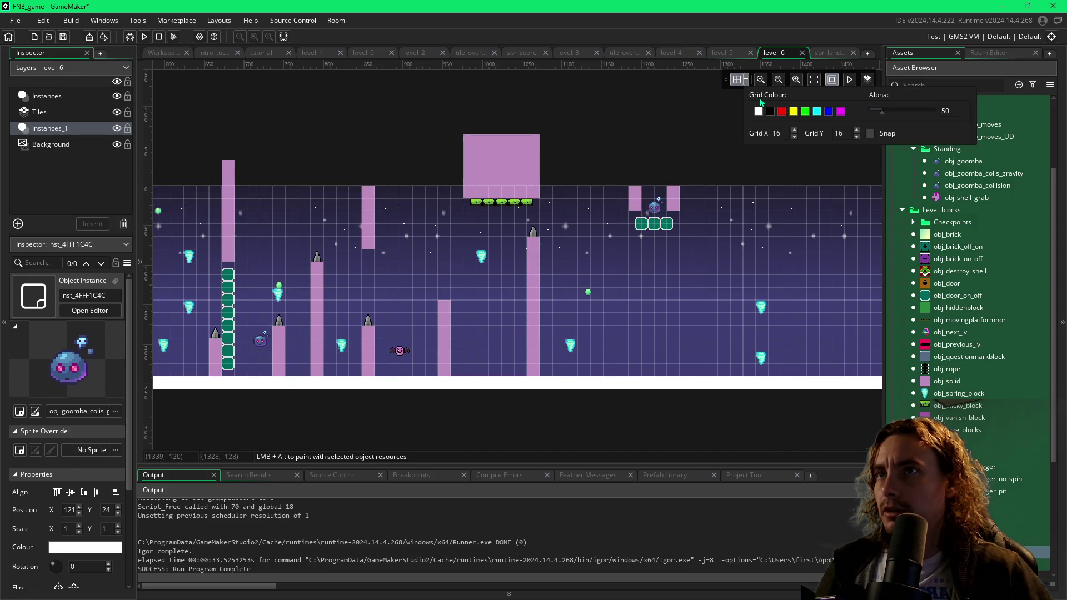
pyautogui.press('F5')
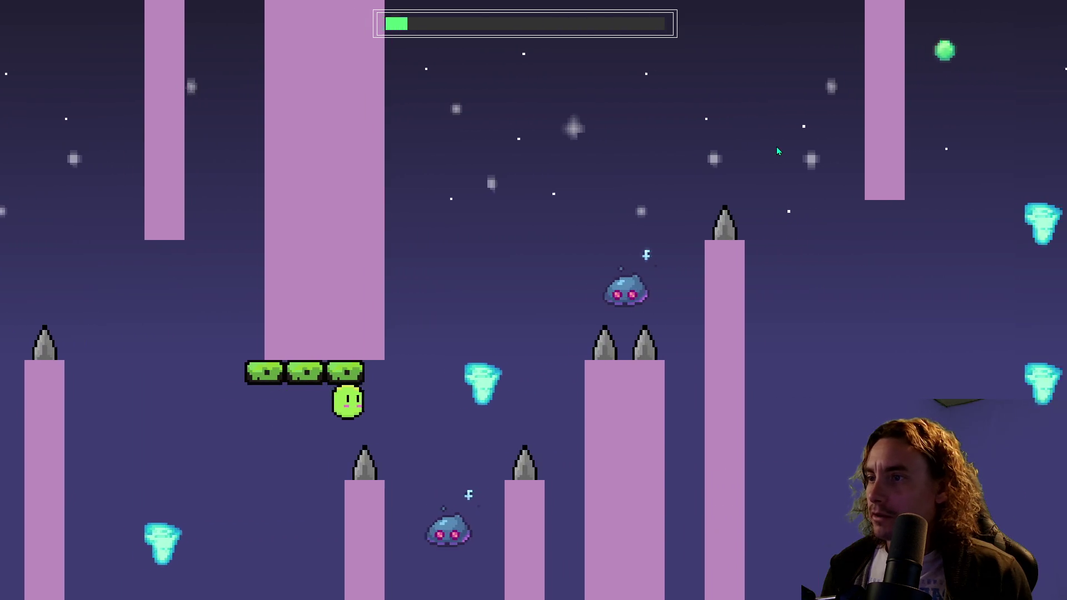
# - Jump the player repeatedly up through the gaps between the spiked pillars and green block column
pyautogui.press('space')
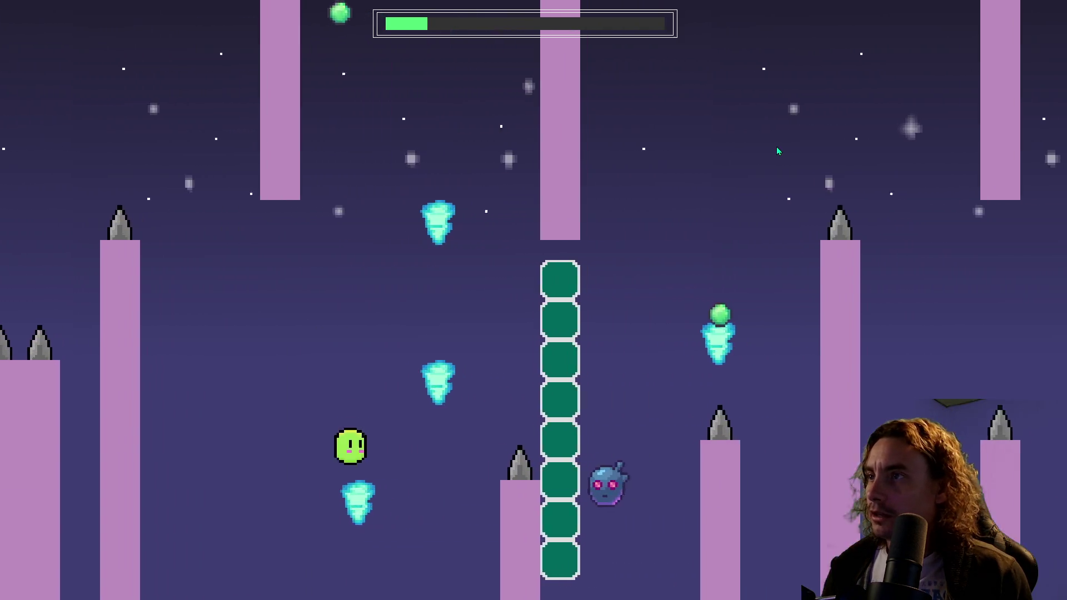
pyautogui.press('space')
pyautogui.press('space')
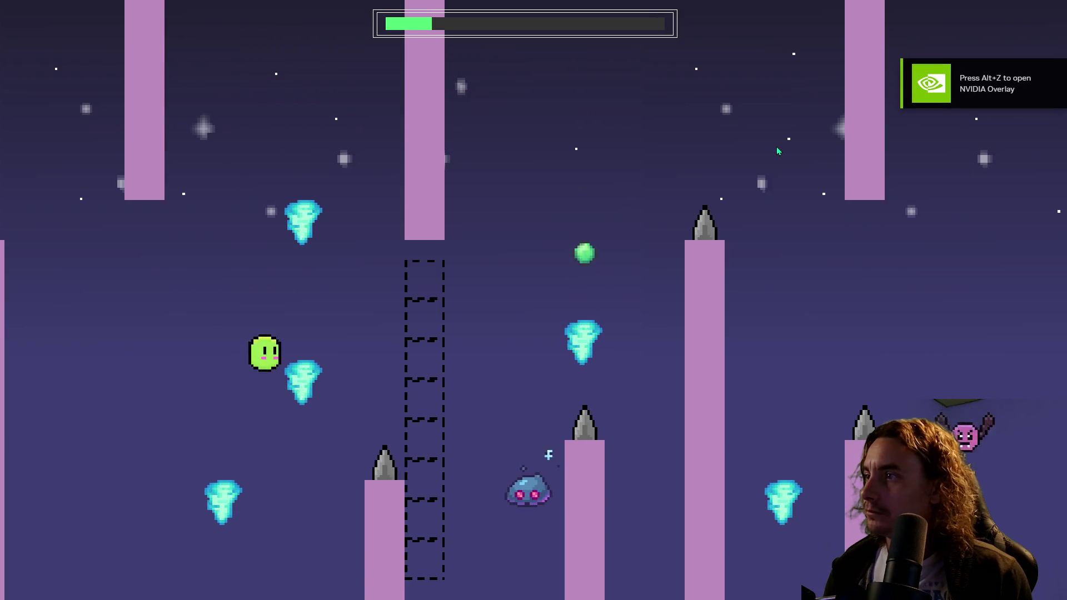
pyautogui.press('space')
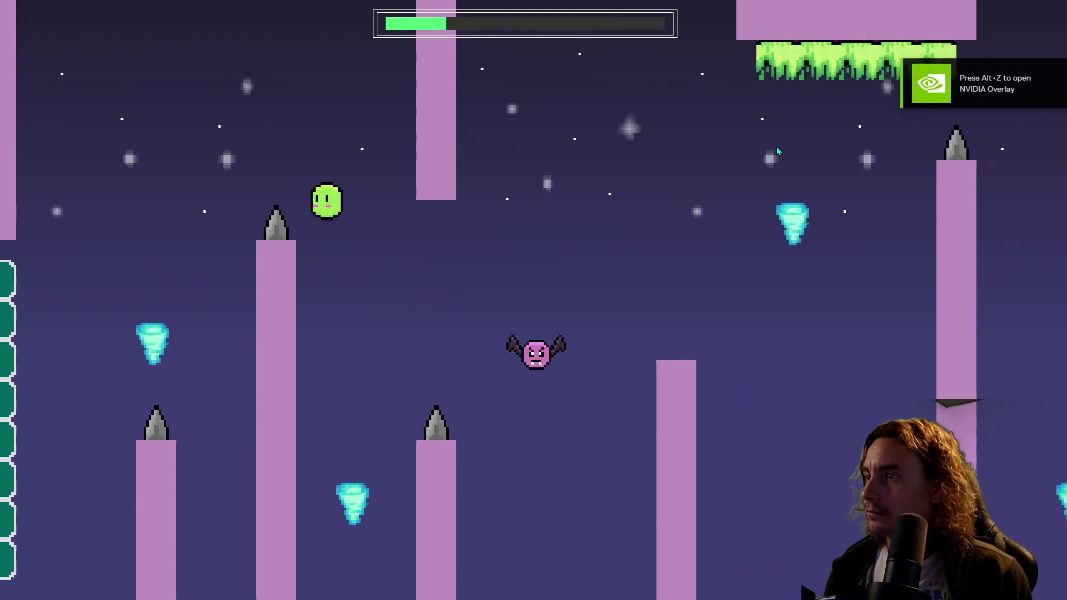
pyautogui.press('space')
pyautogui.press('space')
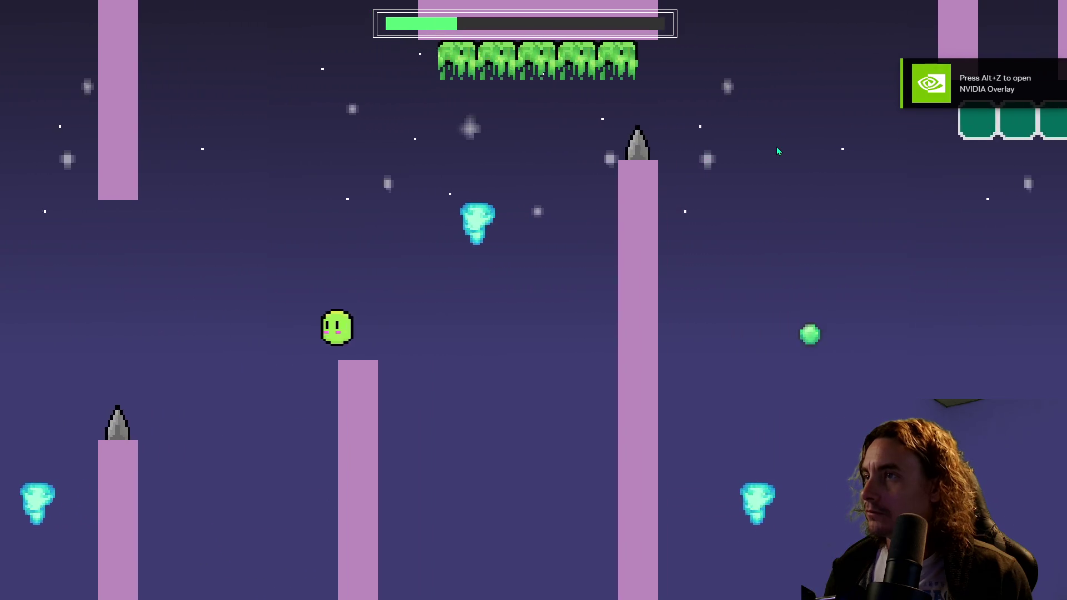
pyautogui.press('space')
pyautogui.press('space')
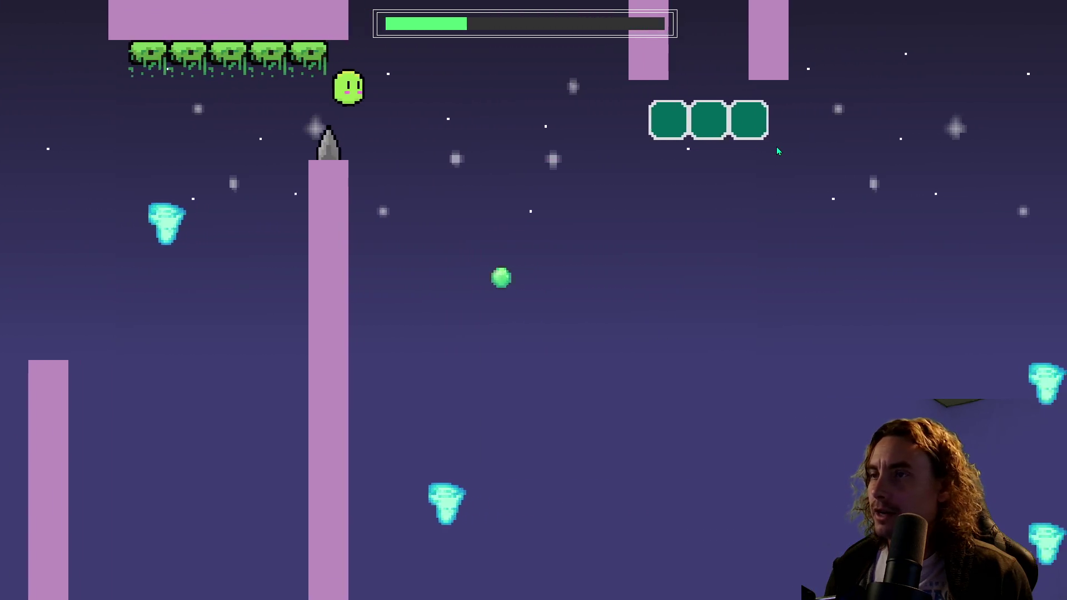
pyautogui.press('space')
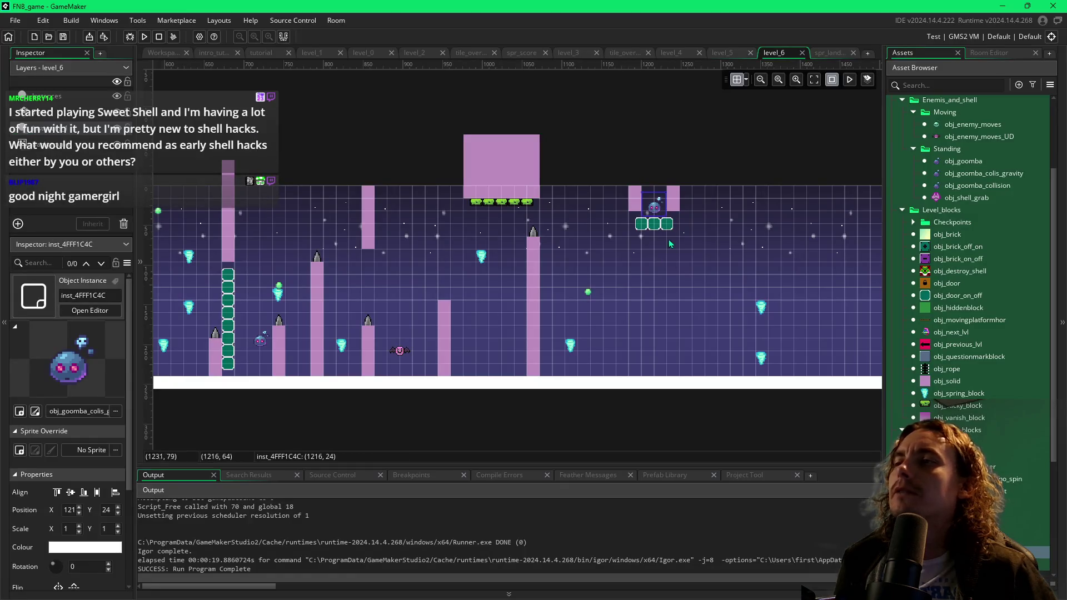
# - Return the top-right goomba to Y 16, then move the green orb to 992,144 and delete it
pyautogui.moveTo(657, 233); pyautogui.dragTo(660, 218)
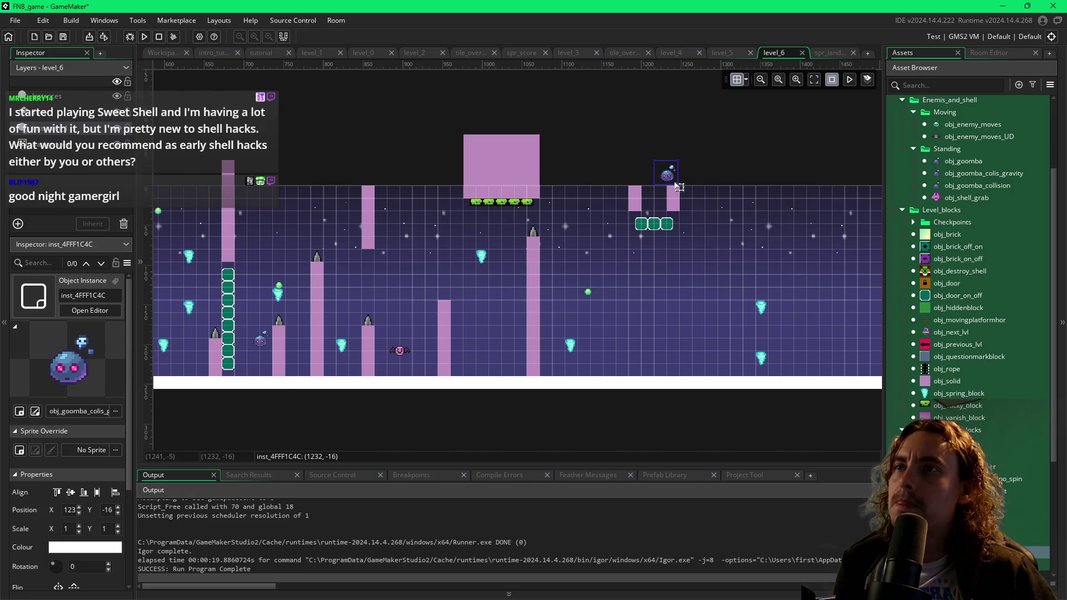
pyautogui.moveTo(665, 203); pyautogui.dragTo(664, 209)
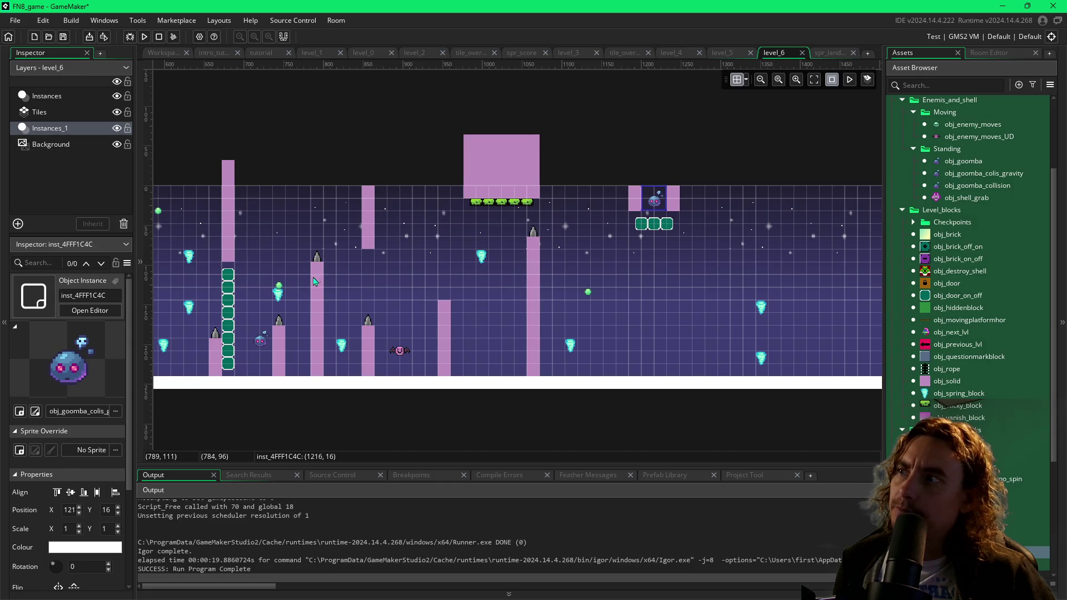
pyautogui.hscroll(-3, 293, 225)
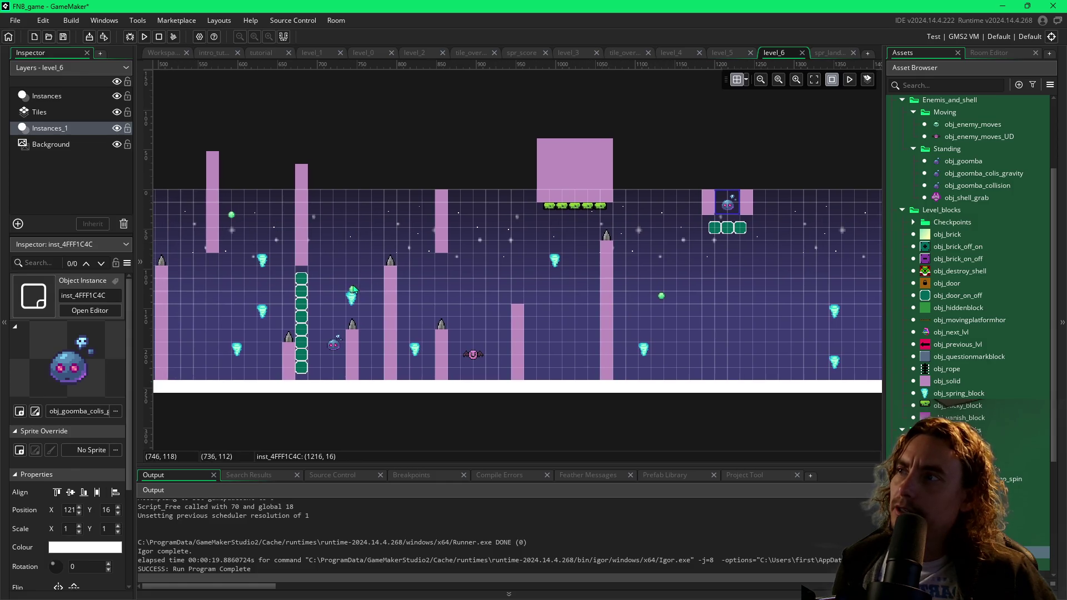
pyautogui.click(356, 294)
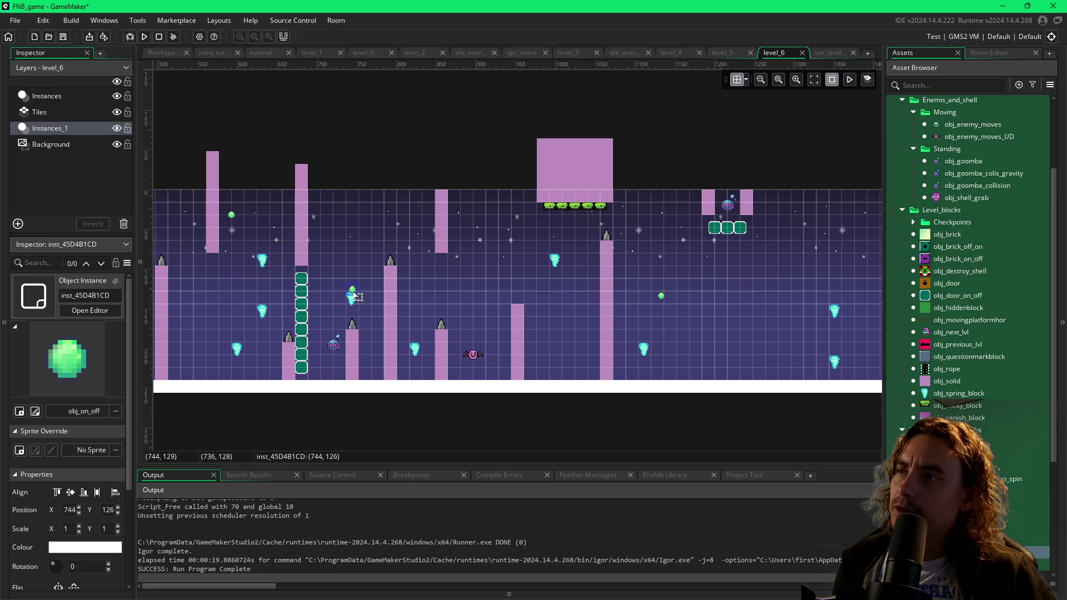
pyautogui.moveTo(357, 297); pyautogui.dragTo(554, 308)
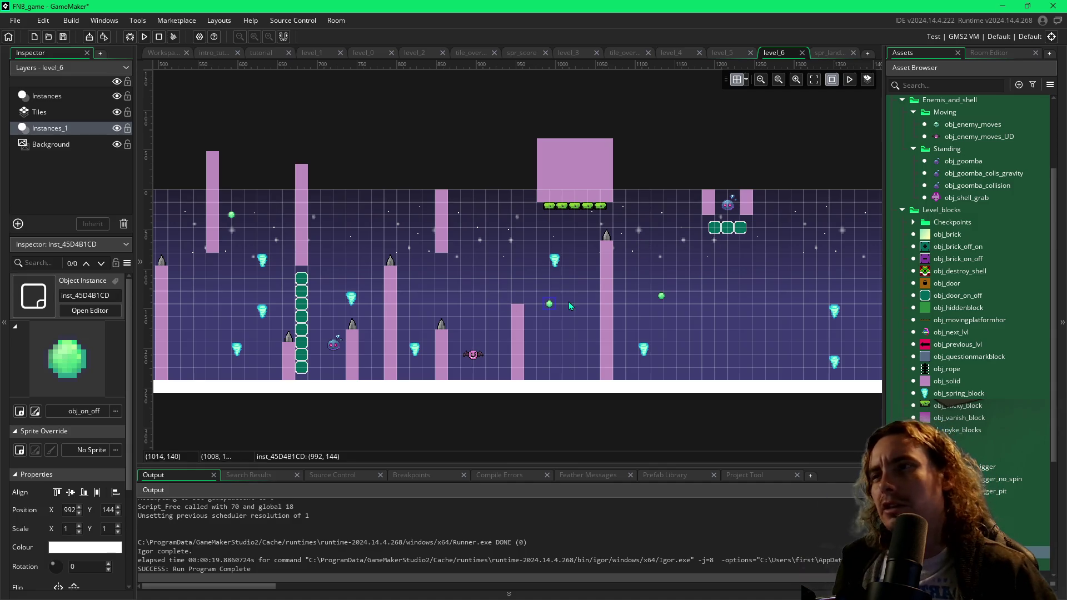
pyautogui.press('Delete')
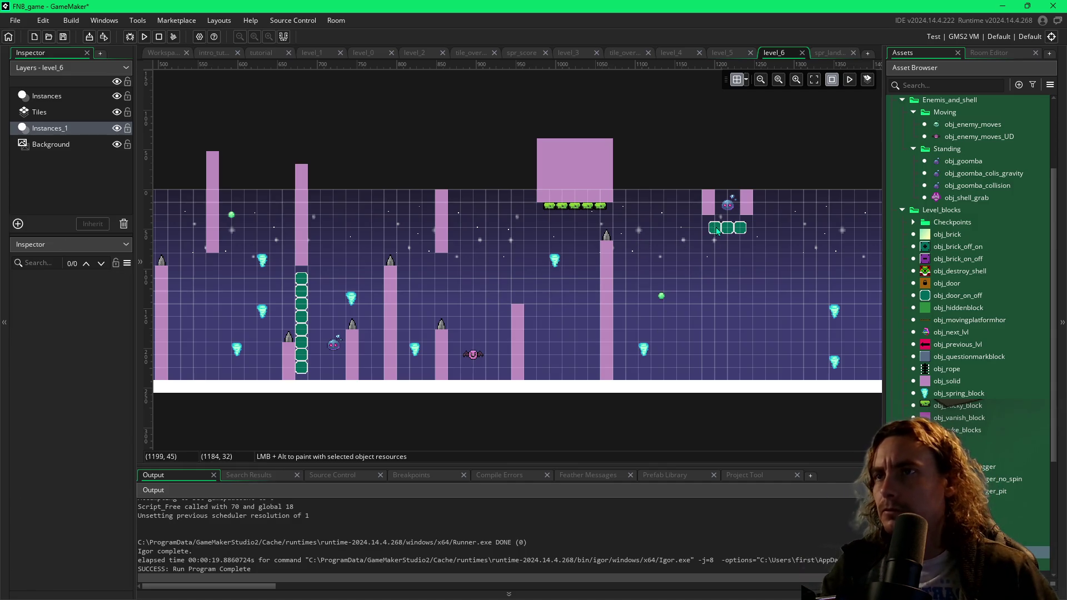
# - Delete the top-right goomba, its pink posts, the three green door blocks, and the right green orb
pyautogui.click(715, 228)
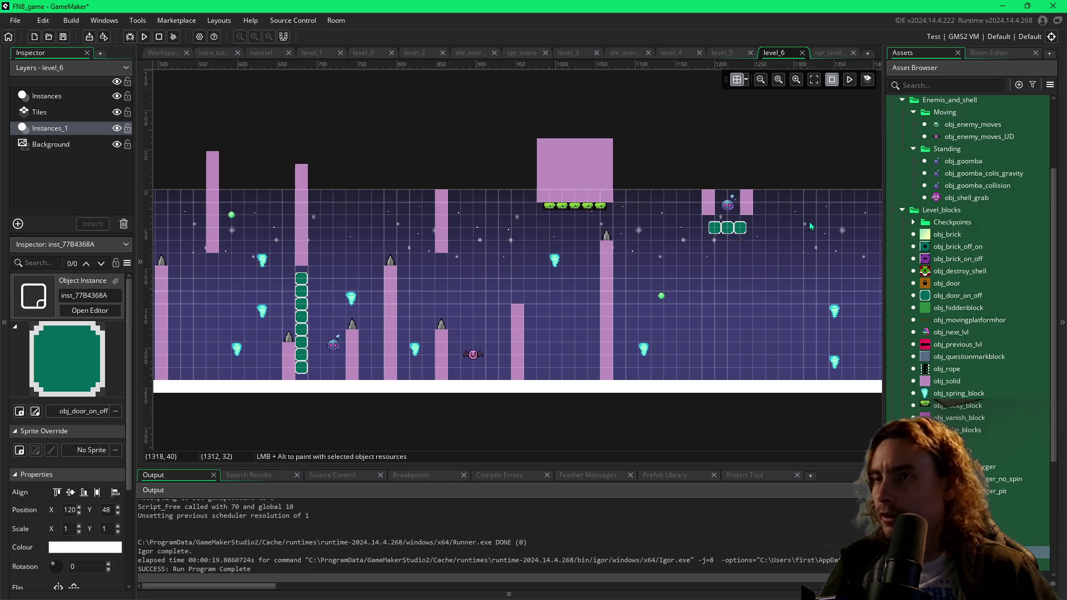
pyautogui.moveTo(675, 172); pyautogui.dragTo(758, 238)
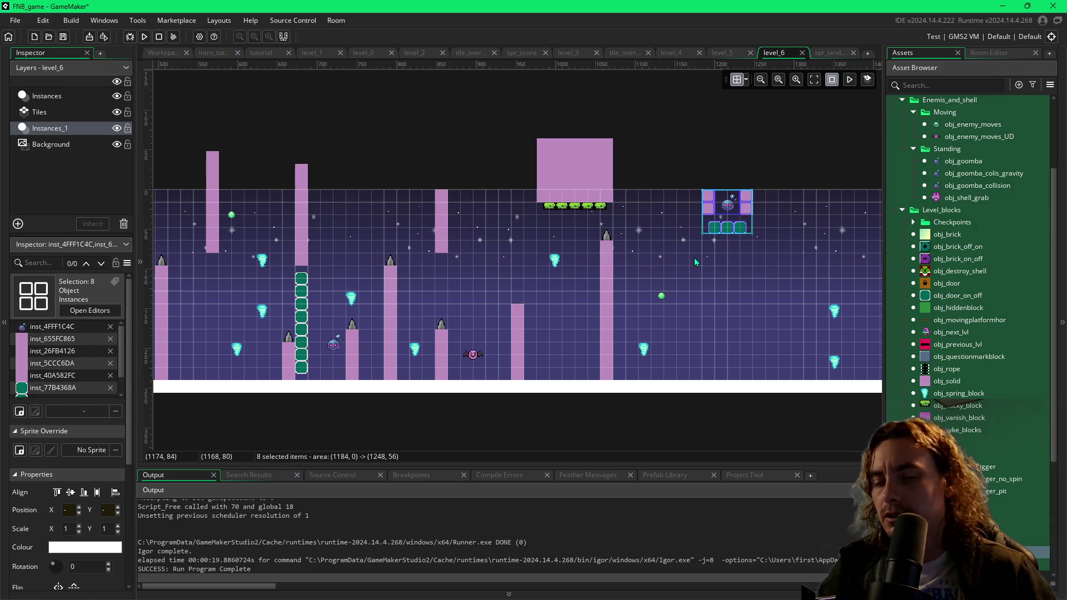
pyautogui.press('Delete')
pyautogui.click(661, 295)
pyautogui.press('Delete')
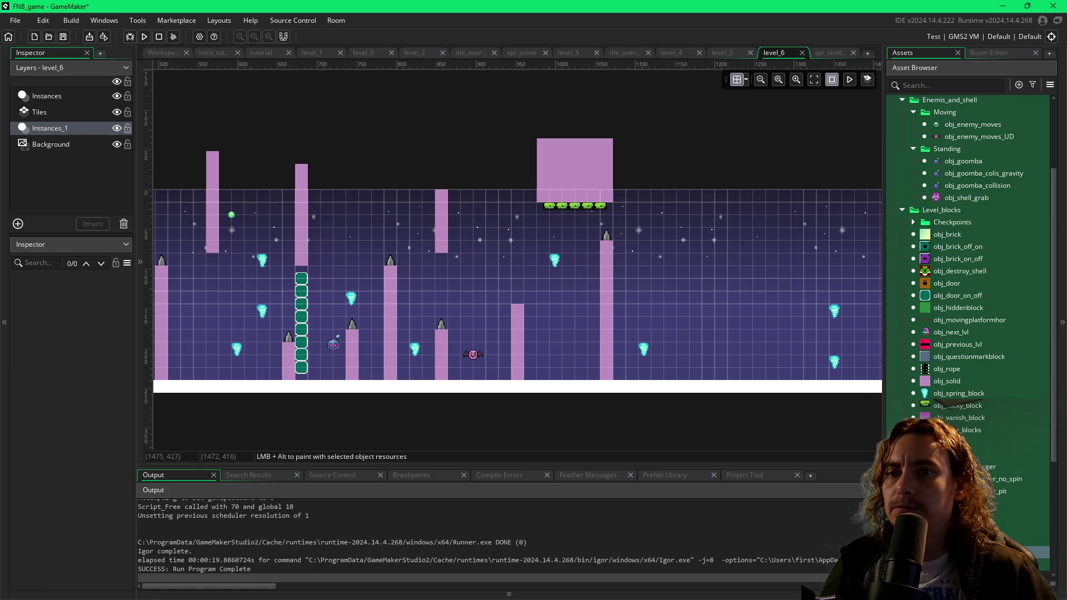
# - Place a new green orb beside the right tall pillar and select the spring block at 1104, 192
pyautogui.keyDown('alt'); pyautogui.click(632, 246); pyautogui.keyUp('alt')
pyautogui.moveTo(627, 242)
pyautogui.mouseDown()
pyautogui.moveTo(639, 239)
pyautogui.moveTo(642, 254)
pyautogui.mouseUp()
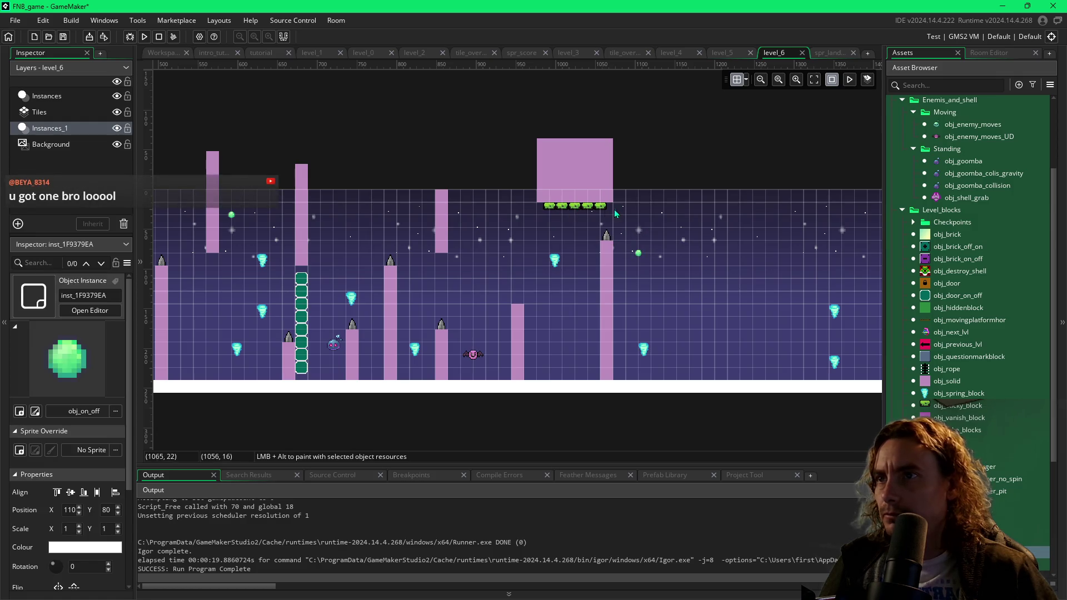
pyautogui.click(646, 352)
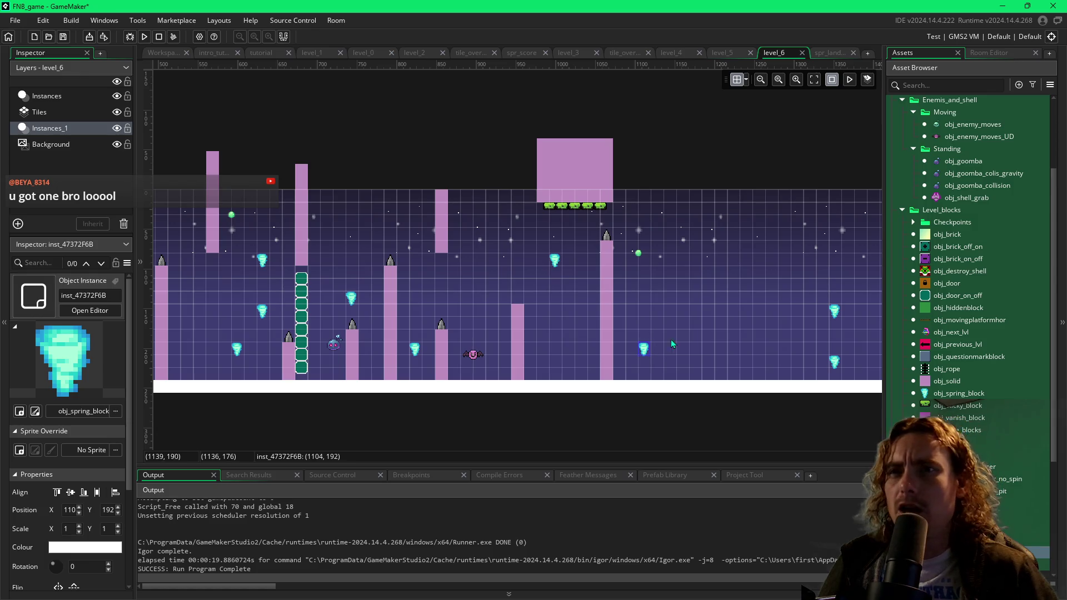
# - Drop an obj_door_on_off block into the room, delete it again, then save and launch a test build
pyautogui.click(926, 298)
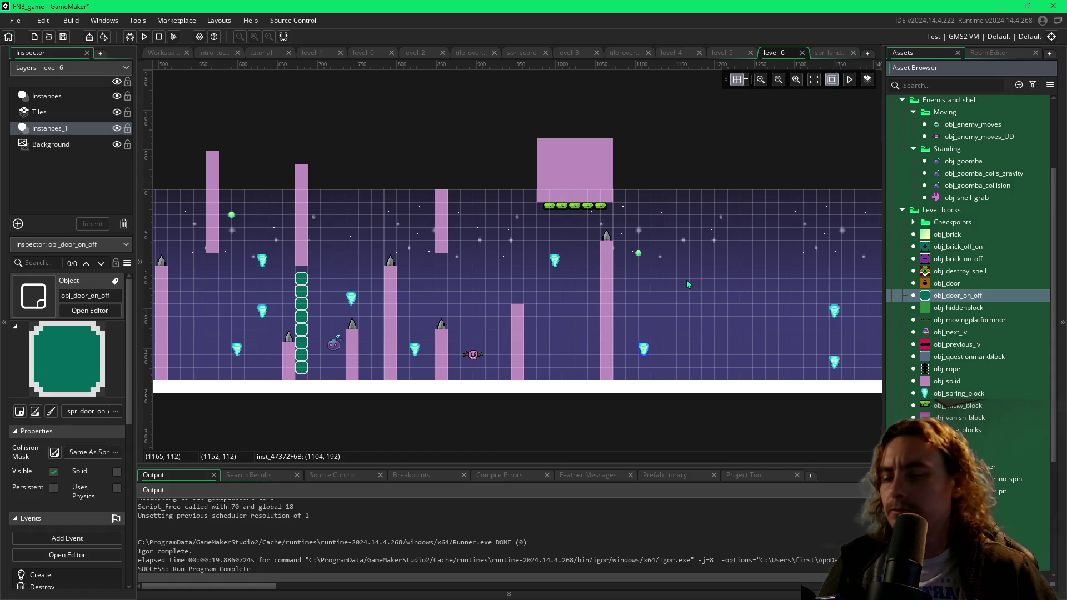
pyautogui.moveTo(688, 284); pyautogui.dragTo(688, 284)
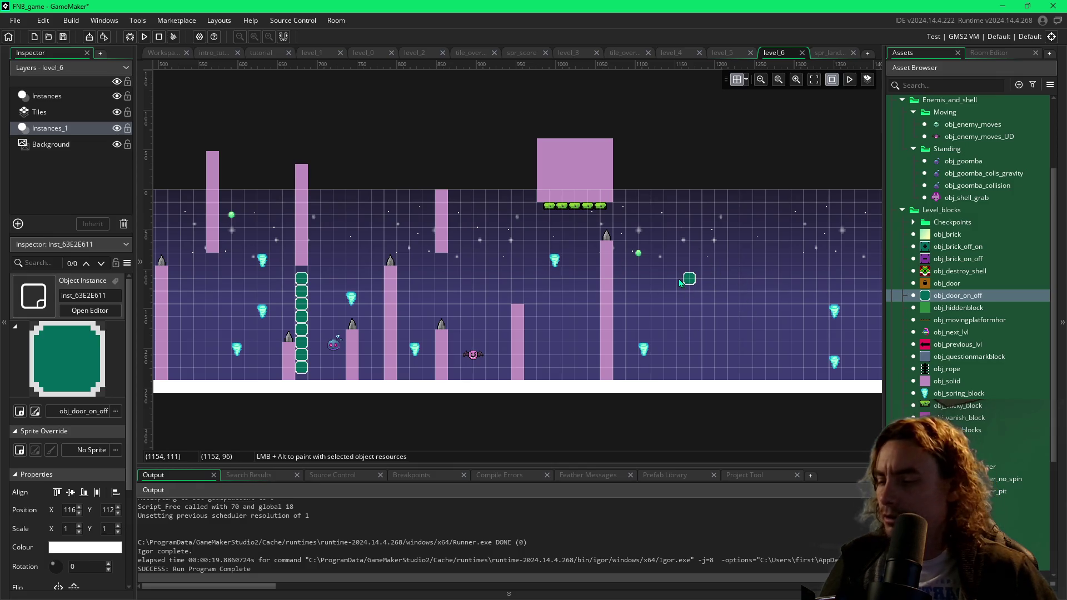
pyautogui.press('Delete')
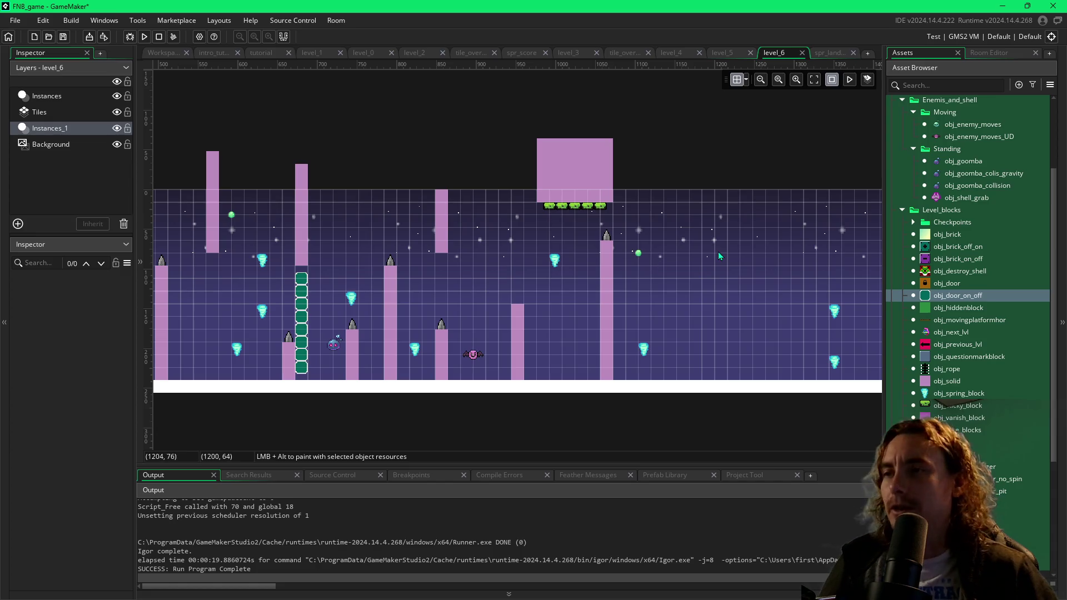
pyautogui.moveTo(750, 303); pyautogui.dragTo(629, 303)
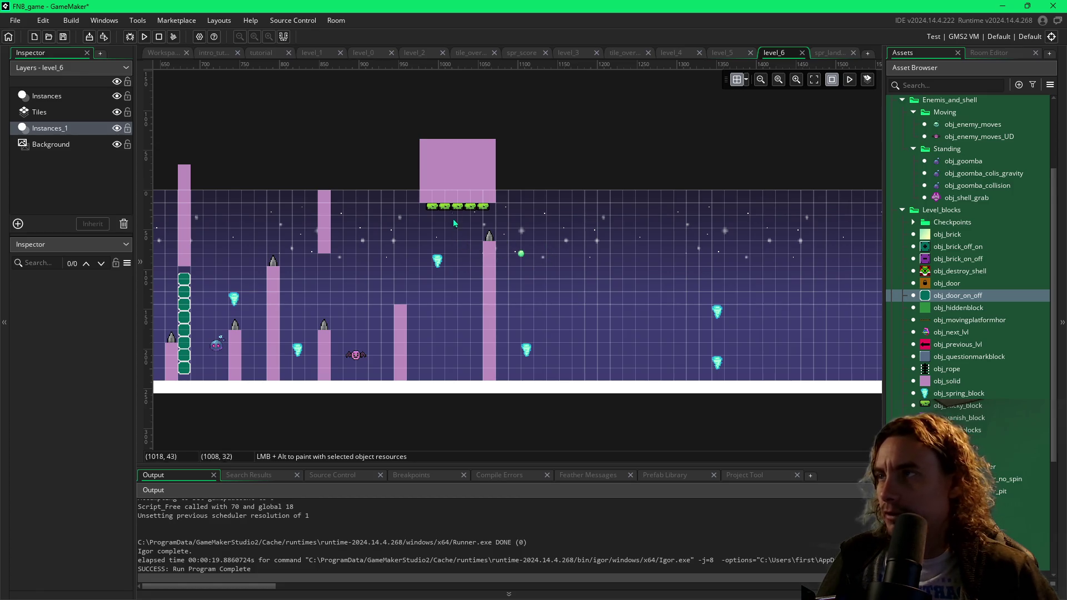
pyautogui.press('F5')
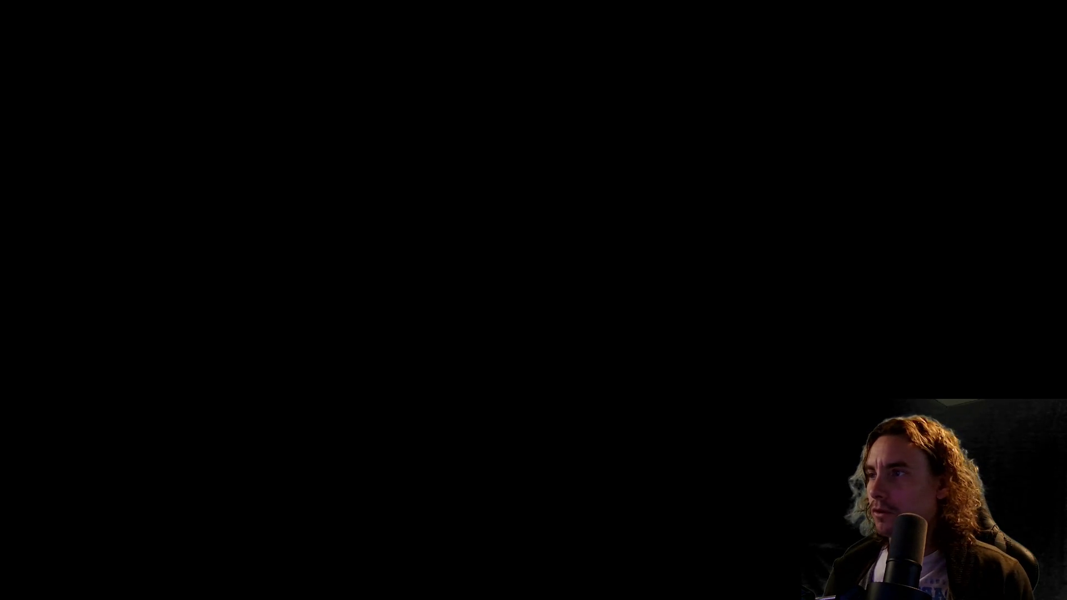
# - Jump the player repeatedly up off the bottom and between the spiked pillars
pyautogui.press('space')
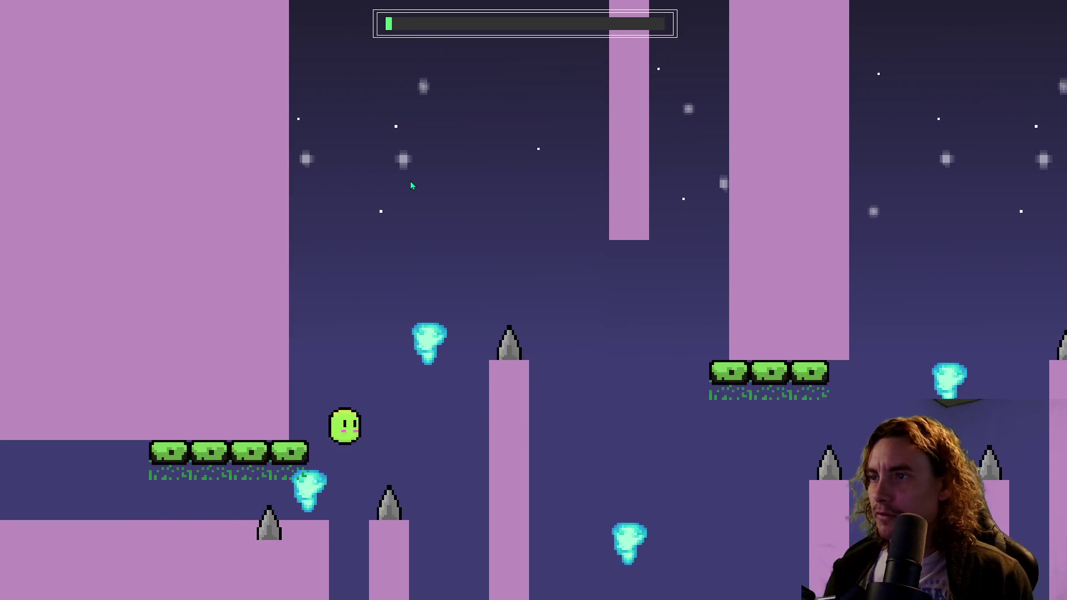
pyautogui.press('space')
pyautogui.press('space')
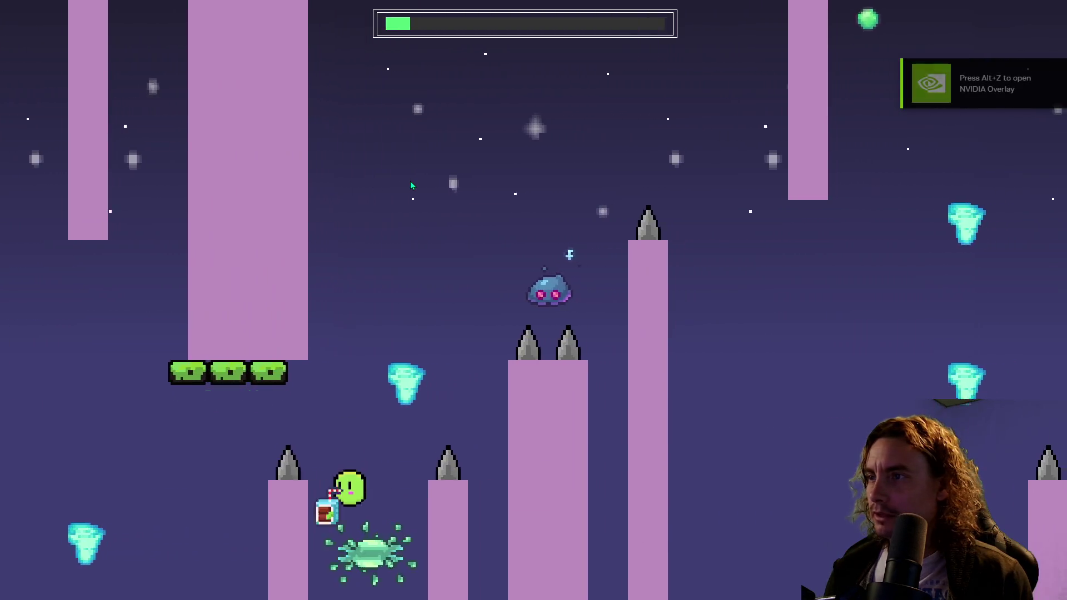
pyautogui.press('space')
pyautogui.press('space')
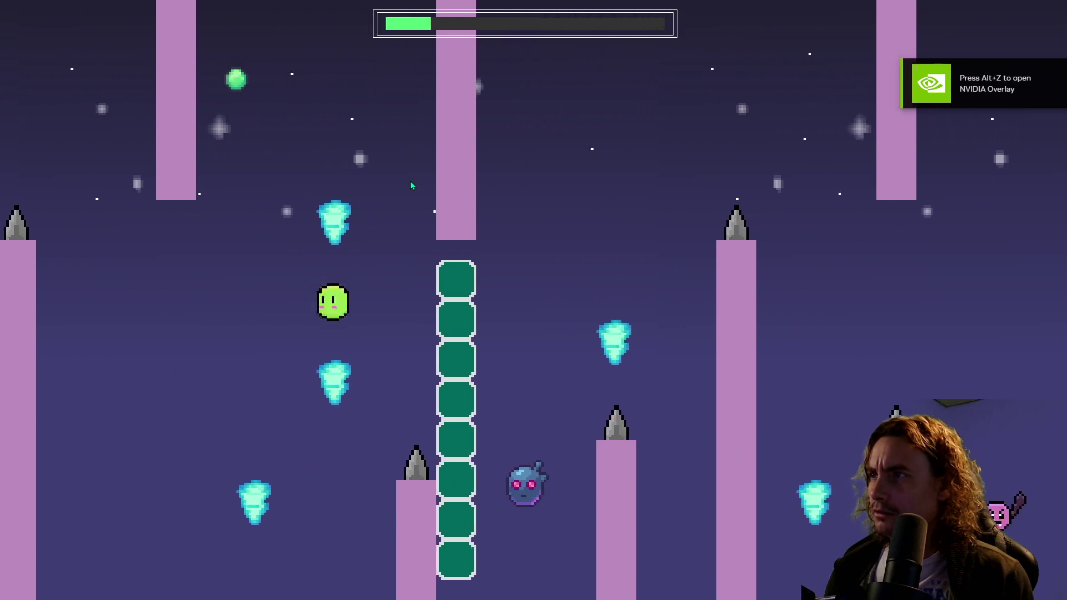
pyautogui.press('space')
pyautogui.press('space')
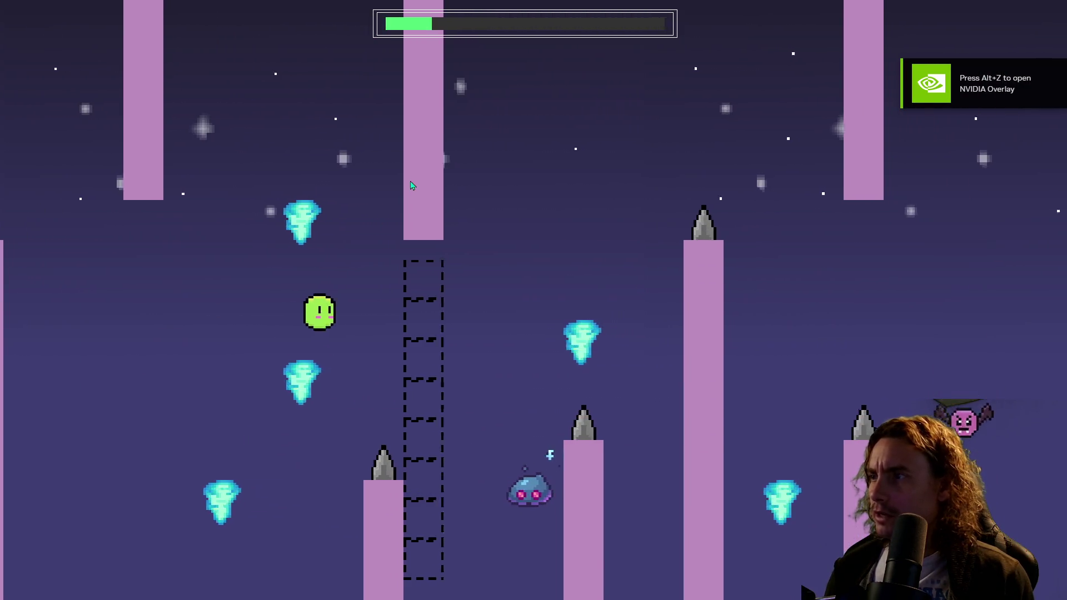
pyautogui.press('space')
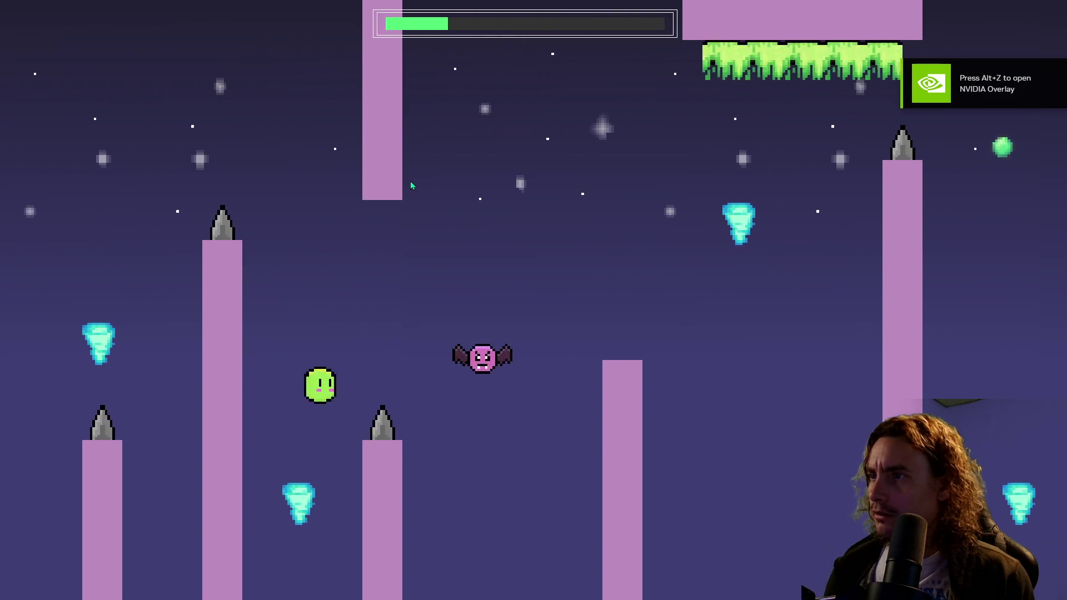
pyautogui.press('space')
pyautogui.press('space')
pyautogui.press('space')
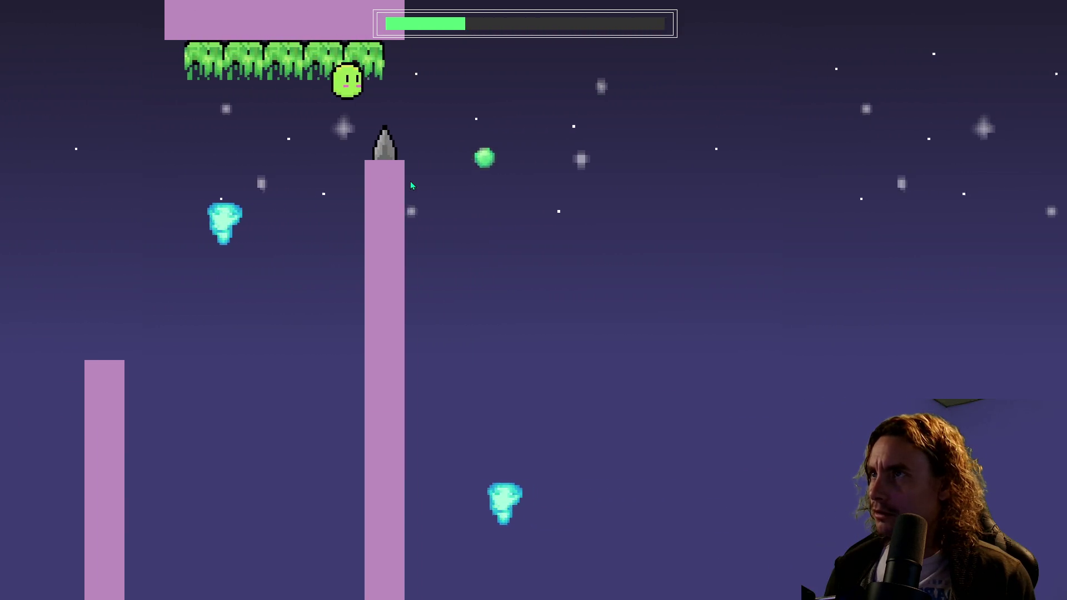
pyautogui.press('space')
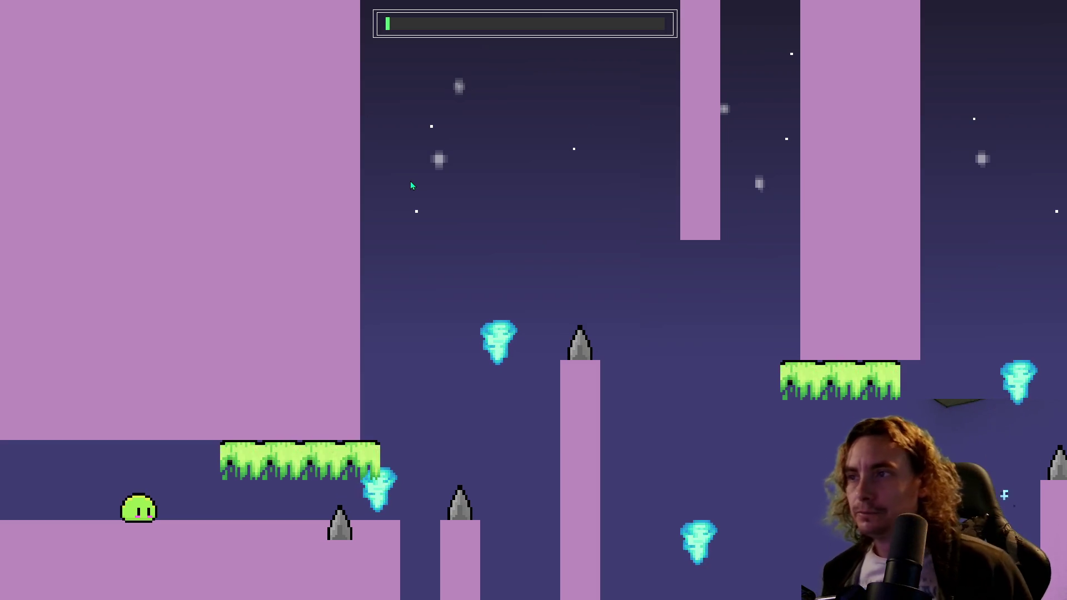
# - Steer the slime left and right with jumps onto a pillar top near the slime-covered ceiling block
pyautogui.press('Right')
pyautogui.press('space')
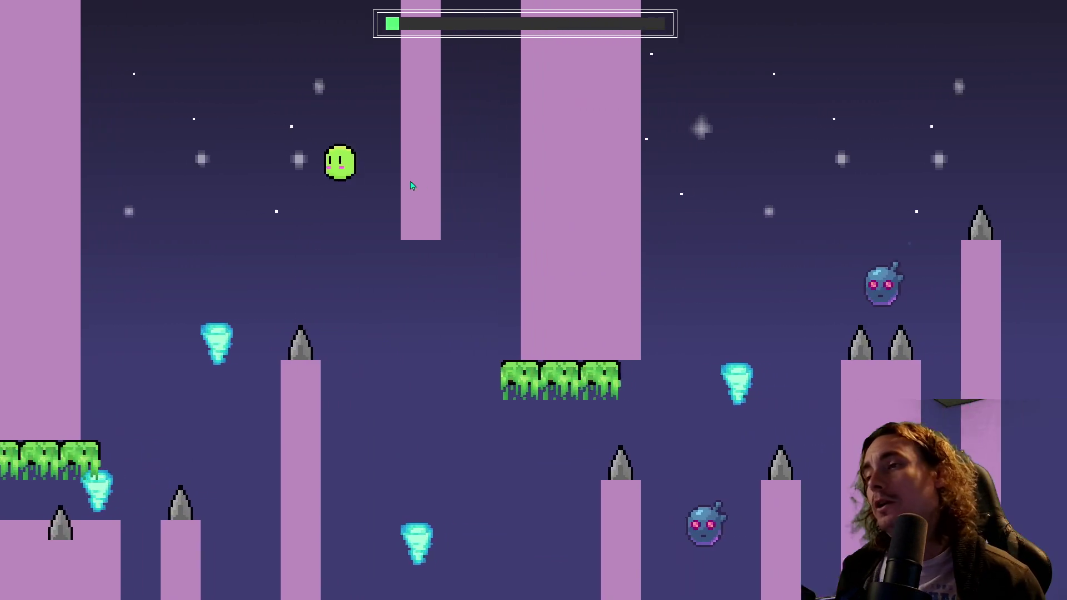
pyautogui.press('space')
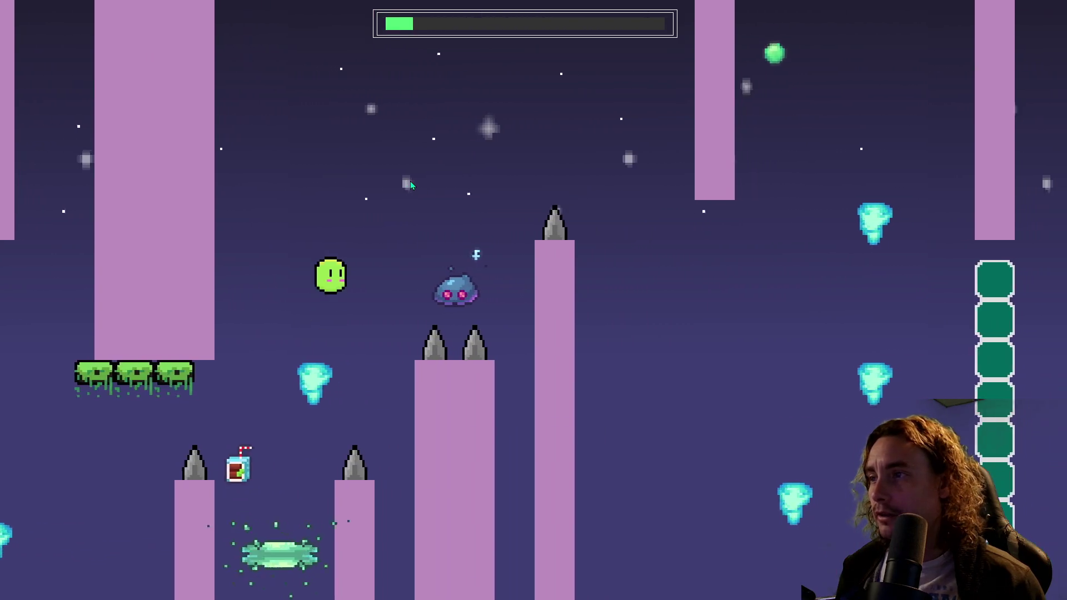
pyautogui.press('space')
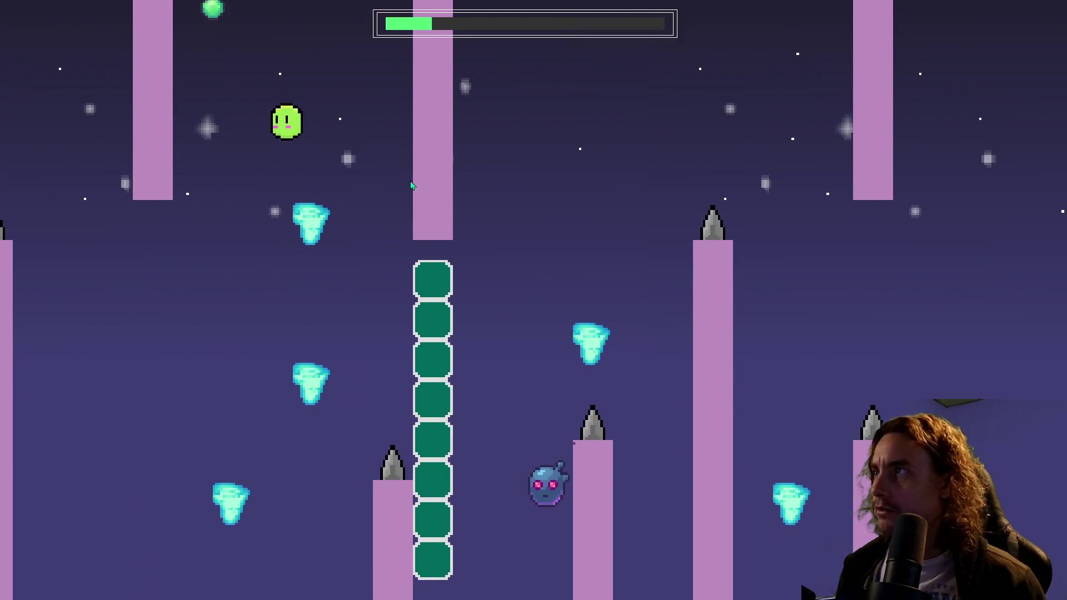
pyautogui.press('Left')
pyautogui.press('space')
pyautogui.press('Right')
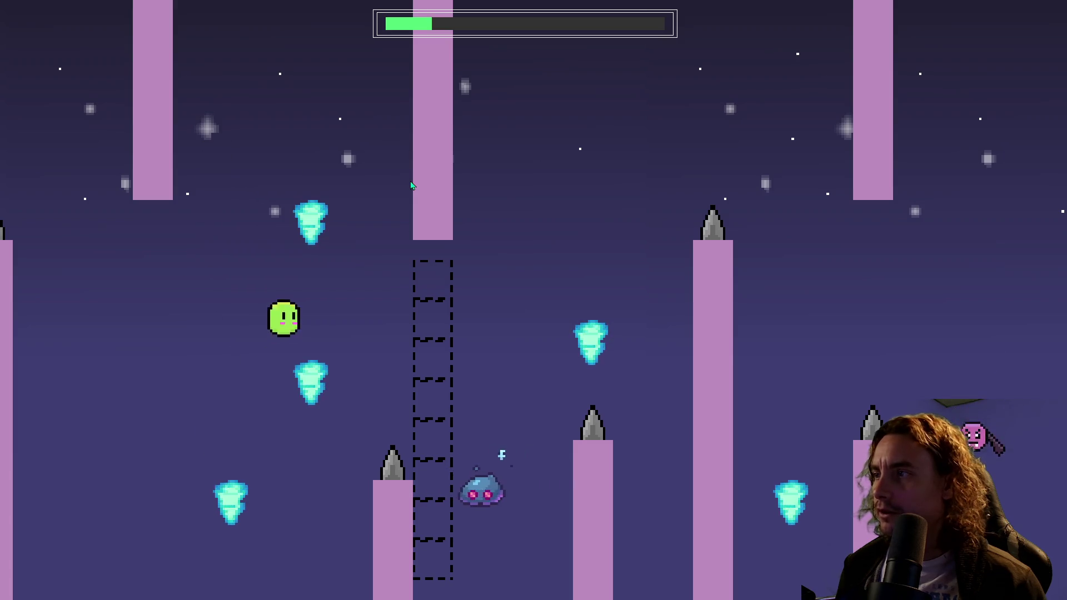
pyautogui.press('space')
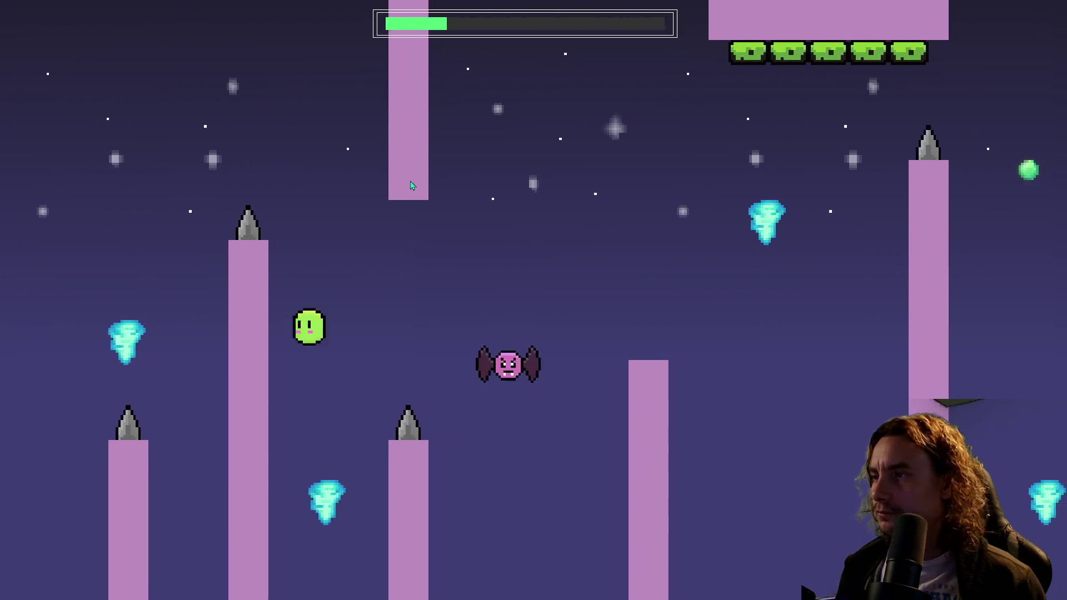
pyautogui.press('space')
pyautogui.press('space')
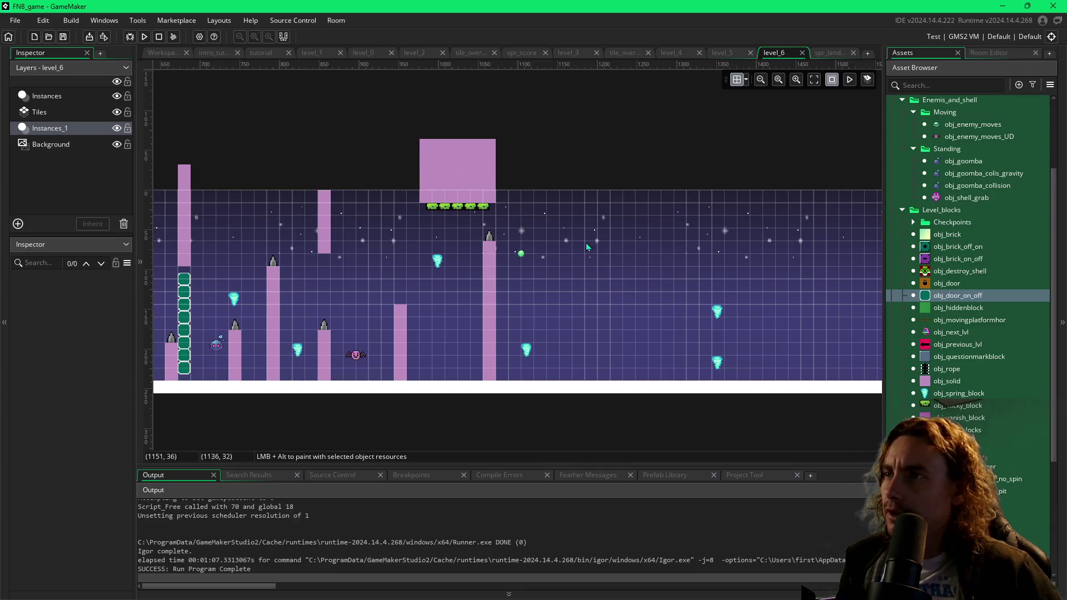
# - Paint a row of four obj_door_on_off blocks near the floor and shift the spring block right to Y 176
pyautogui.moveTo(635, 293); pyautogui.dragTo(592, 296)
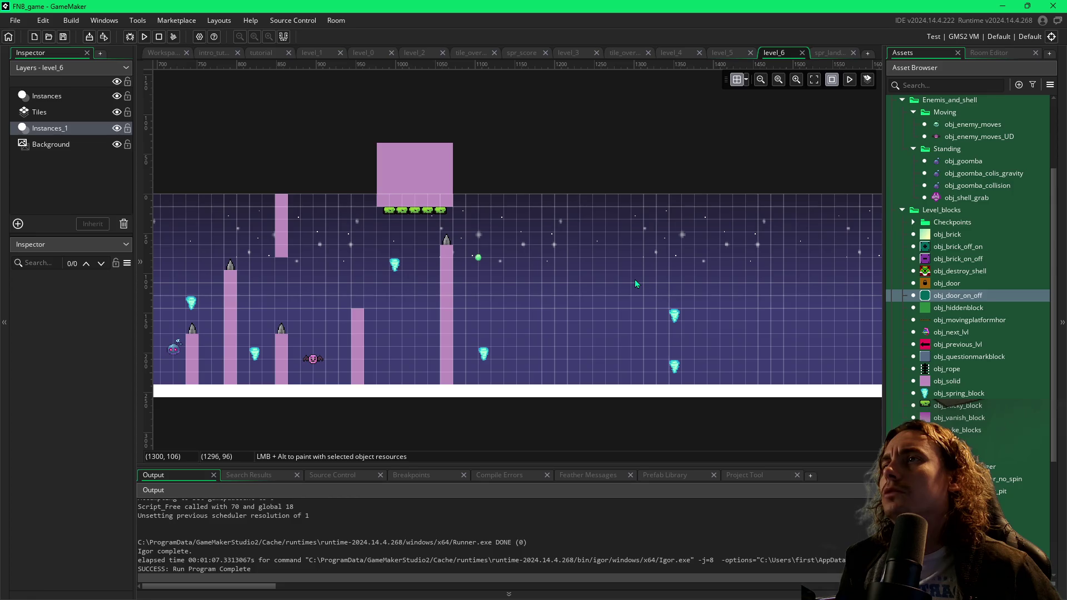
pyautogui.moveTo(461, 302)
pyautogui.mouseDown()
pyautogui.moveTo(549, 298)
pyautogui.moveTo(533, 303)
pyautogui.moveTo(569, 352)
pyautogui.moveTo(681, 355)
pyautogui.mouseUp()
pyautogui.click(574, 358)
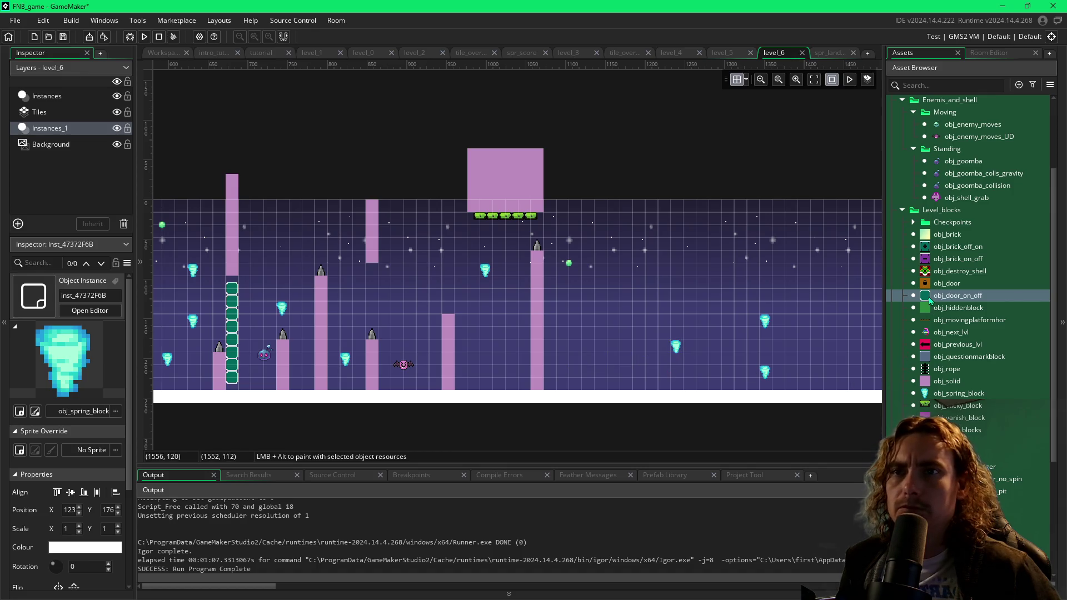
pyautogui.click(646, 331)
pyautogui.keyDown('alt'); pyautogui.click(562, 365); pyautogui.keyUp('alt')
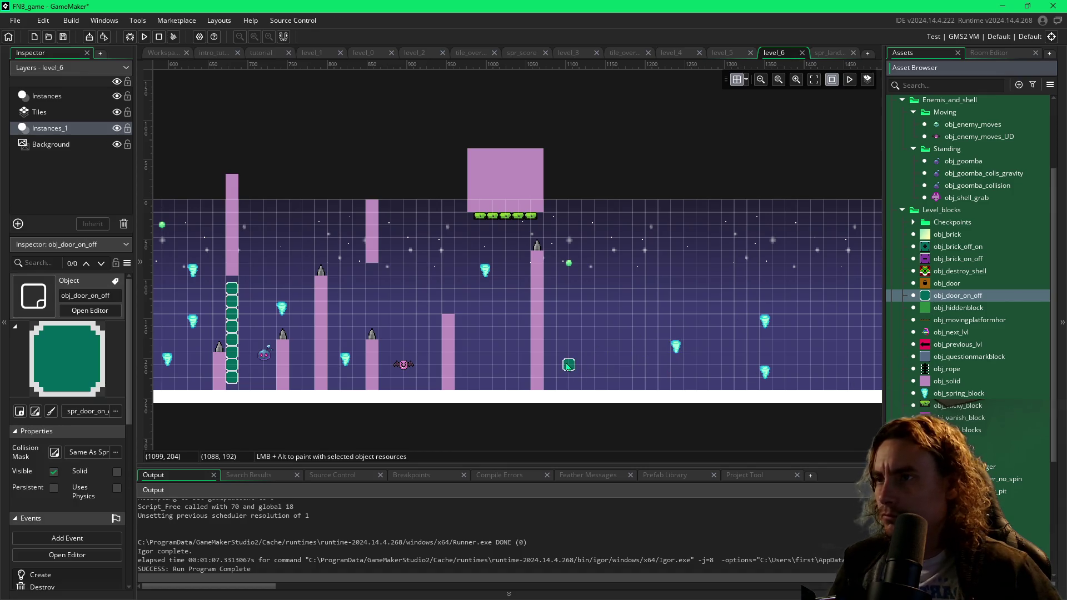
pyautogui.moveTo(562, 366); pyautogui.dragTo(594, 367)
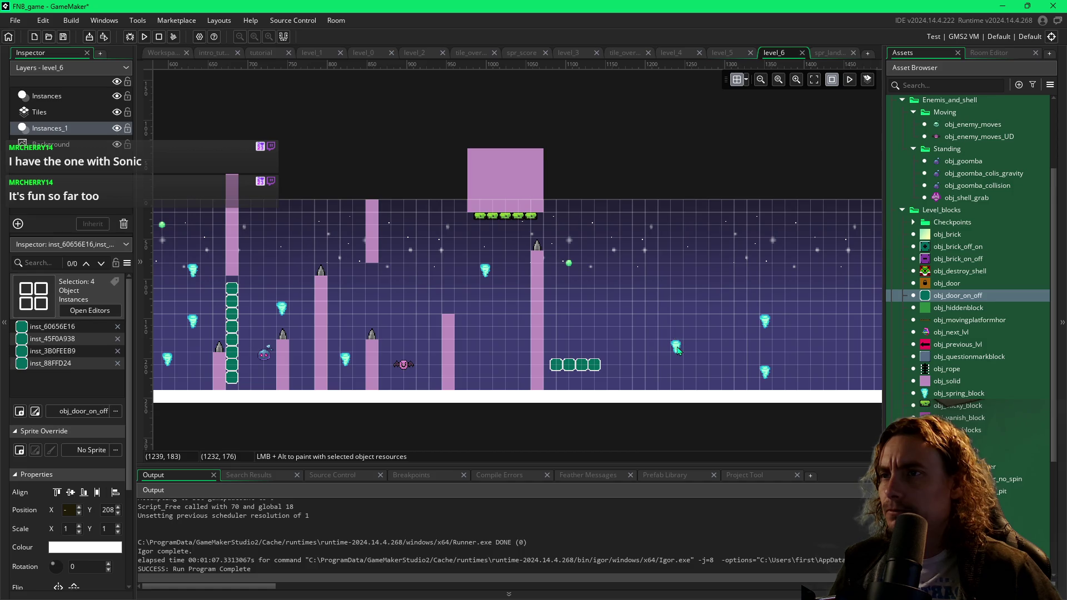
pyautogui.moveTo(678, 350); pyautogui.dragTo(741, 349)
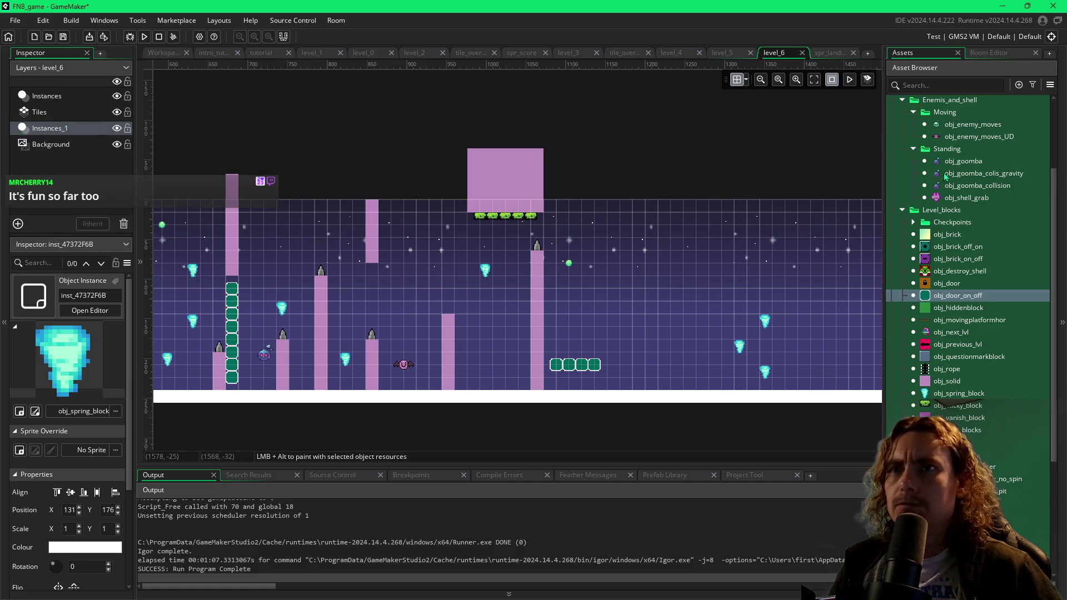
# - Place an obj_goomba_collision enemy just right of the door-block row
pyautogui.scroll(1, 945, 177)
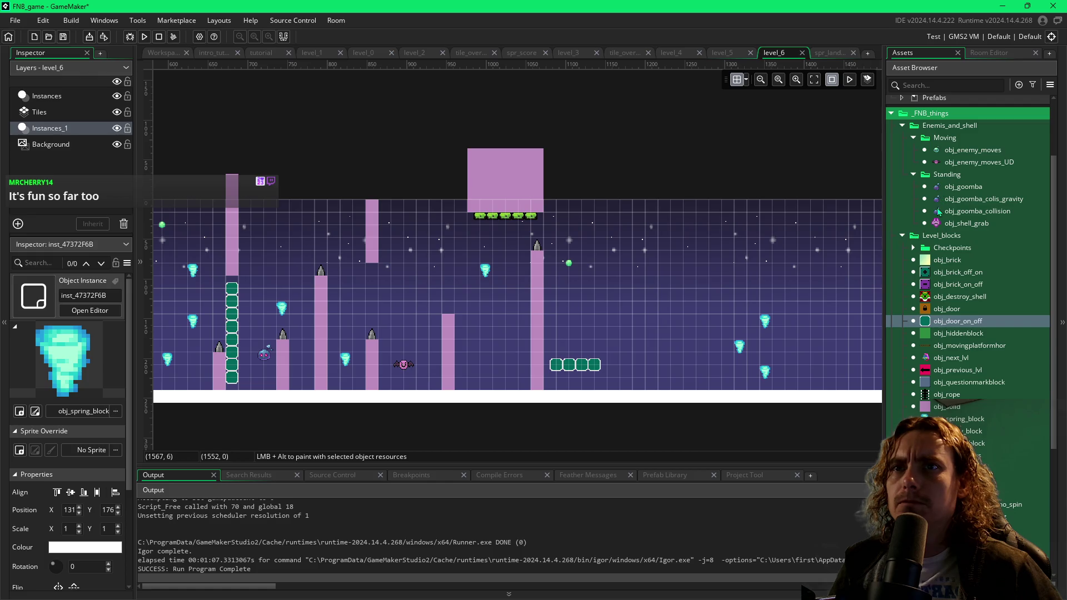
pyautogui.click(940, 212)
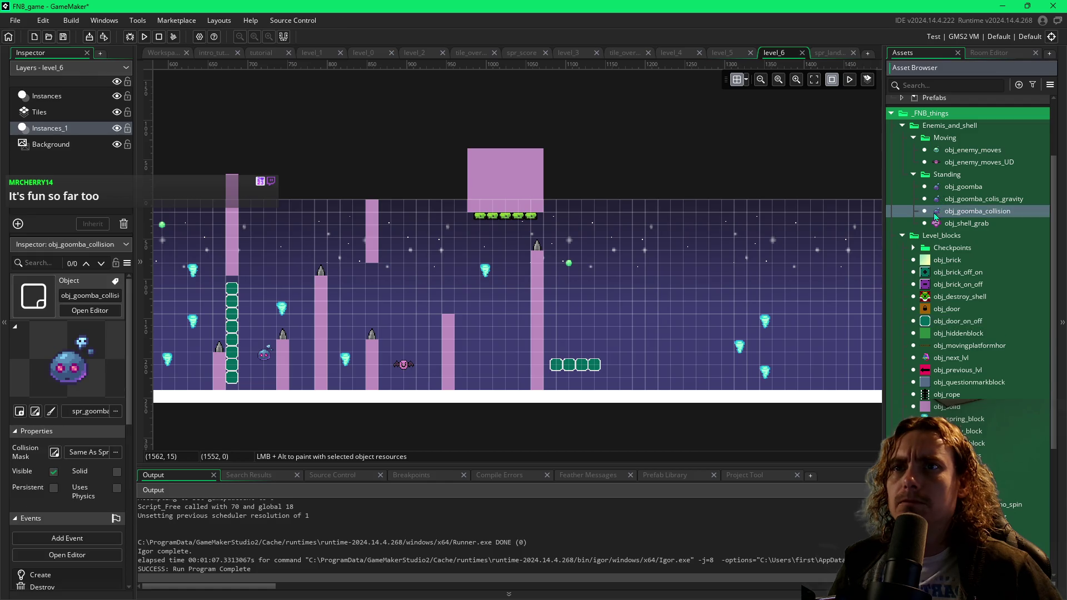
pyautogui.keyDown('alt'); pyautogui.click(682, 362); pyautogui.keyUp('alt')
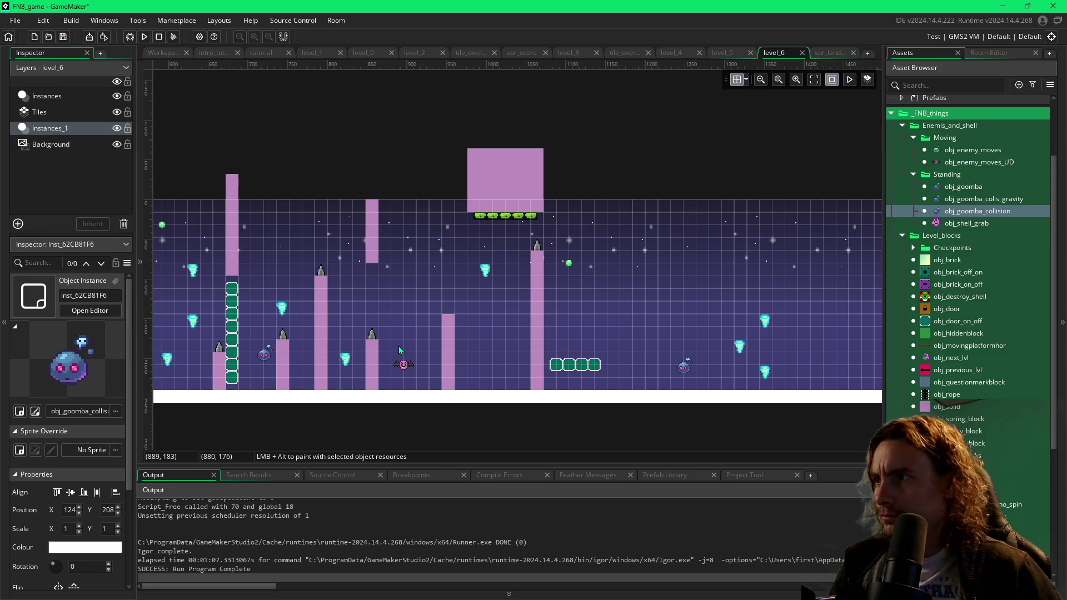
# - Build a Scale Y 3 obj_solid pillar beside the door blocks, topped with a spike at 1152, 160
pyautogui.click(927, 407)
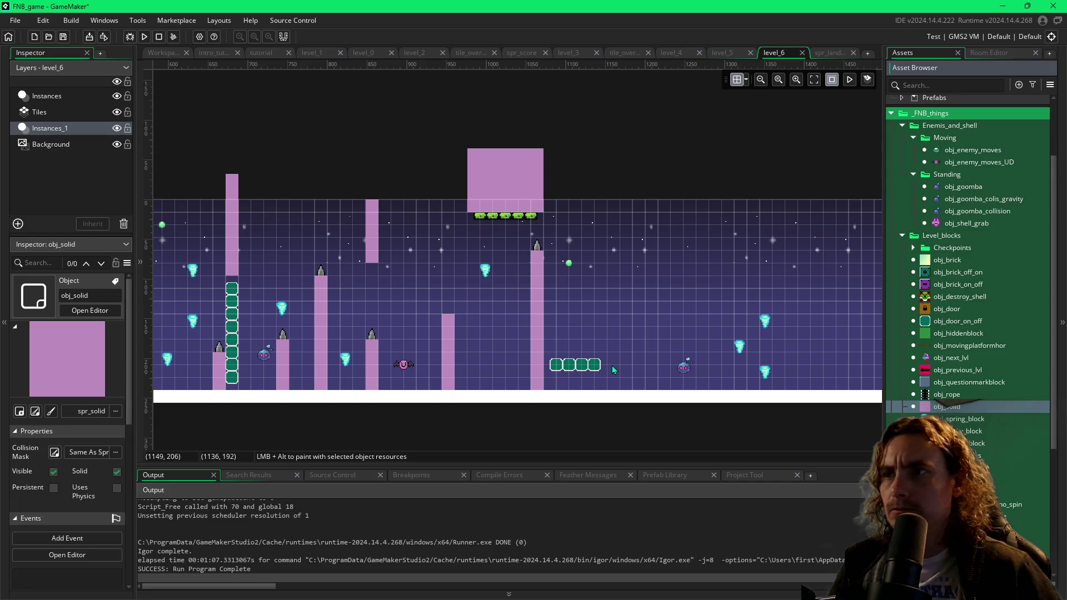
pyautogui.moveTo(613, 366); pyautogui.dragTo(612, 375)
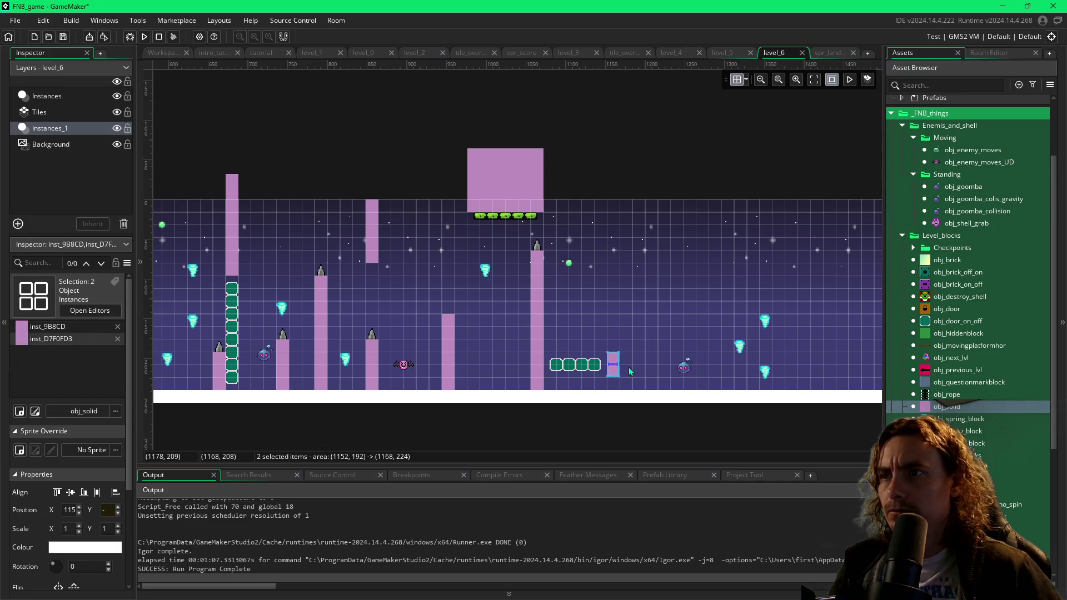
pyautogui.hotkey('ctrl', 'z')
pyautogui.click(613, 367)
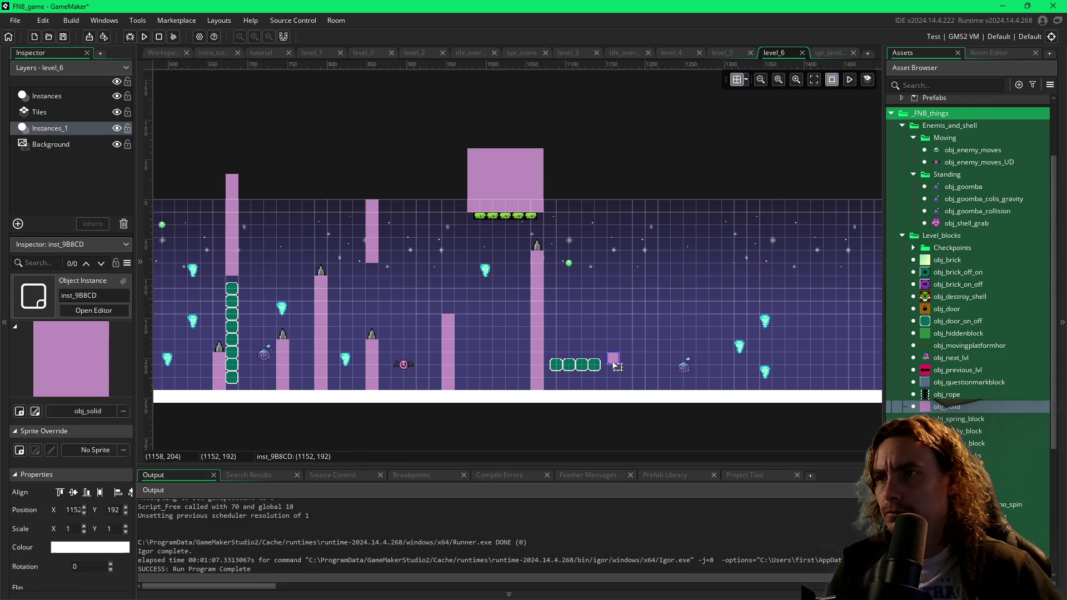
pyautogui.moveTo(613, 365)
pyautogui.mouseDown()
pyautogui.moveTo(616, 385)
pyautogui.moveTo(614, 340)
pyautogui.mouseUp()
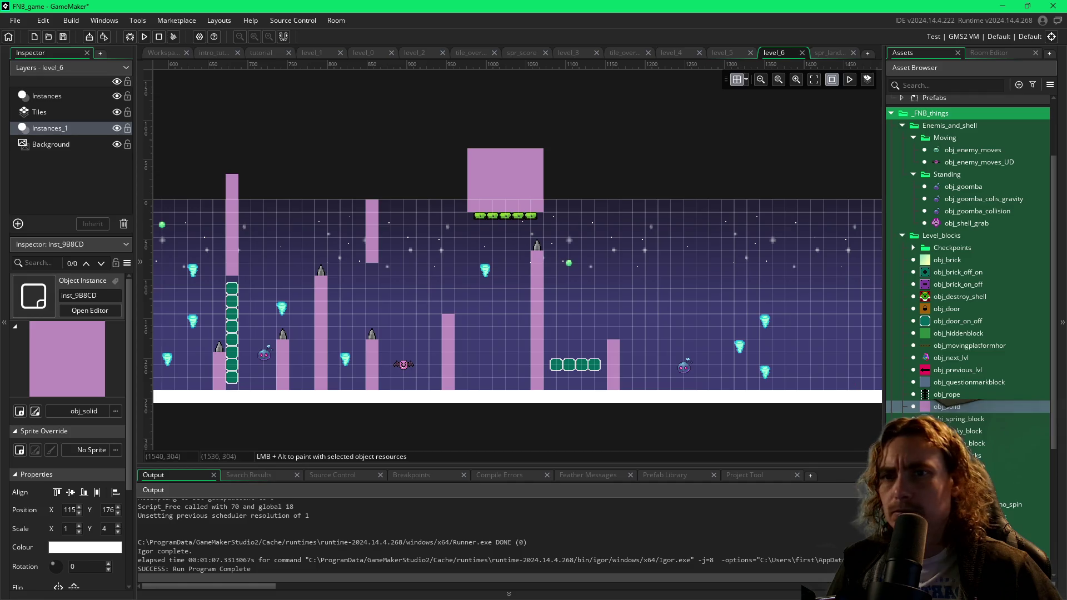
pyautogui.click(978, 504)
pyautogui.keyDown('alt'); pyautogui.click(614, 337); pyautogui.keyUp('alt')
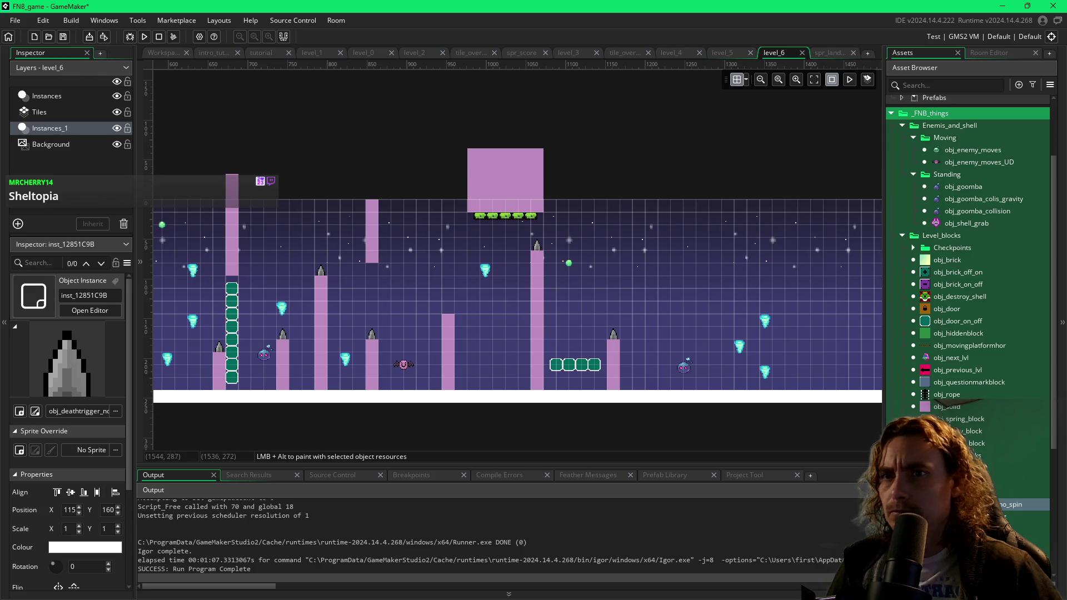
# - Hang a Scale Y 8 obj_solid pillar from the ceiling at Y 0 and nudge the goomba left
pyautogui.click(945, 407)
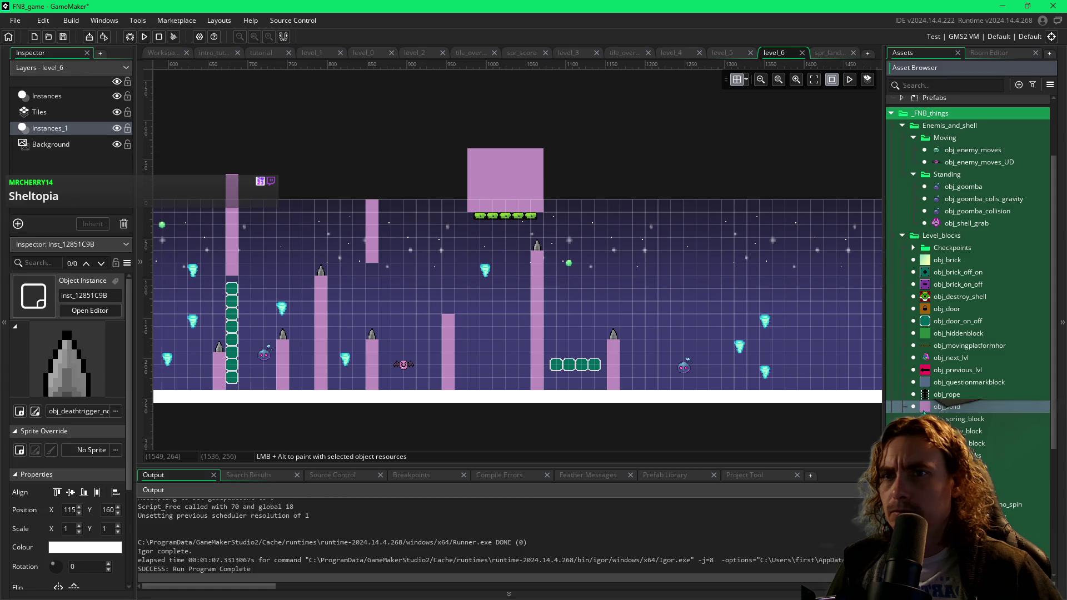
pyautogui.keyDown('alt'); pyautogui.click(653, 296); pyautogui.keyUp('alt')
pyautogui.moveTo(658, 295); pyautogui.dragTo(652, 206)
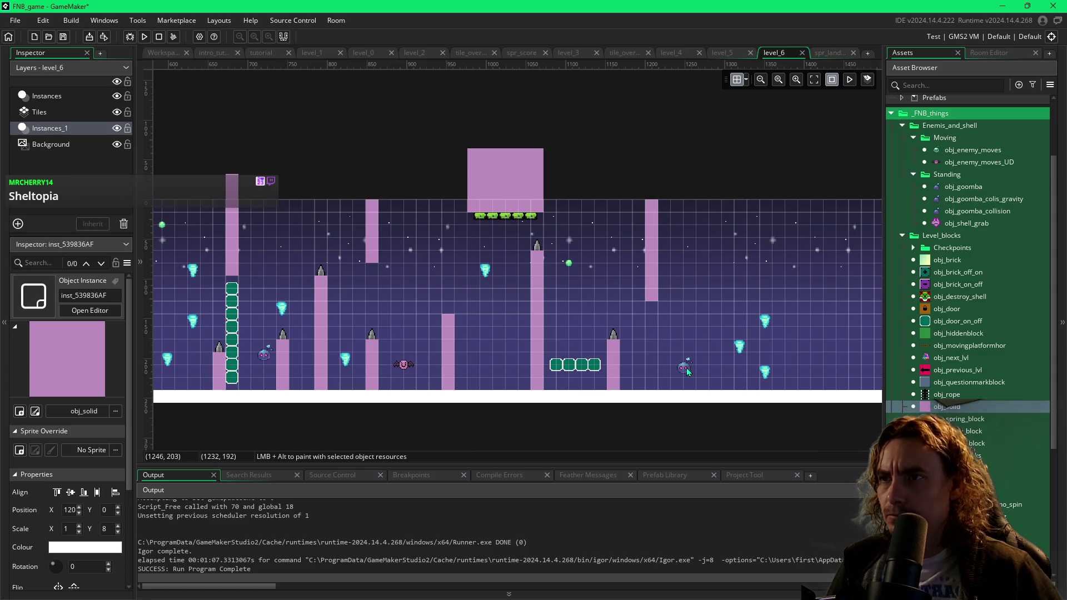
pyautogui.moveTo(688, 371); pyautogui.dragTo(663, 371)
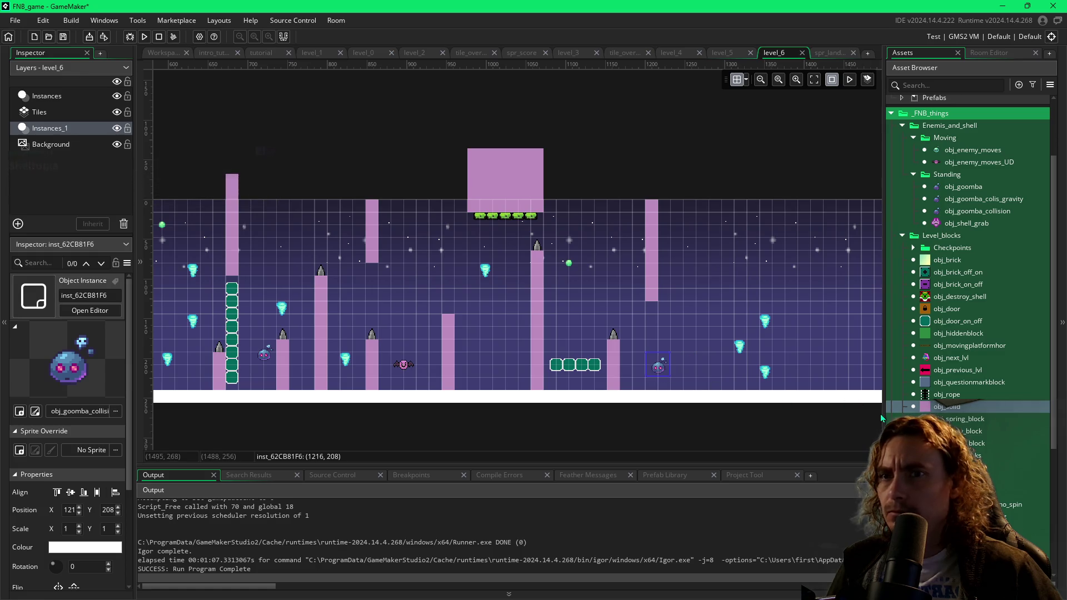
# - Add a Scale Y 3 solid pillar right of the goomba, topped with a spike at Y 176
pyautogui.moveTo(882, 418)
pyautogui.mouseDown()
pyautogui.moveTo(692, 367)
pyautogui.moveTo(680, 373)
pyautogui.moveTo(685, 386)
pyautogui.mouseUp()
pyautogui.click(681, 362)
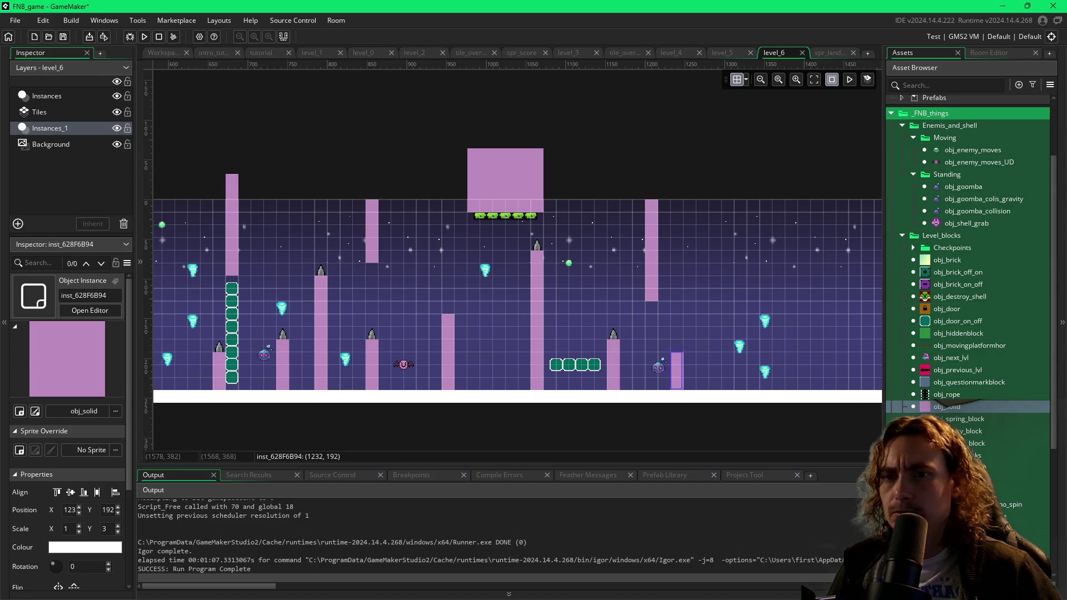
pyautogui.click(979, 504)
pyautogui.keyDown('alt'); pyautogui.click(687, 348); pyautogui.keyUp('alt')
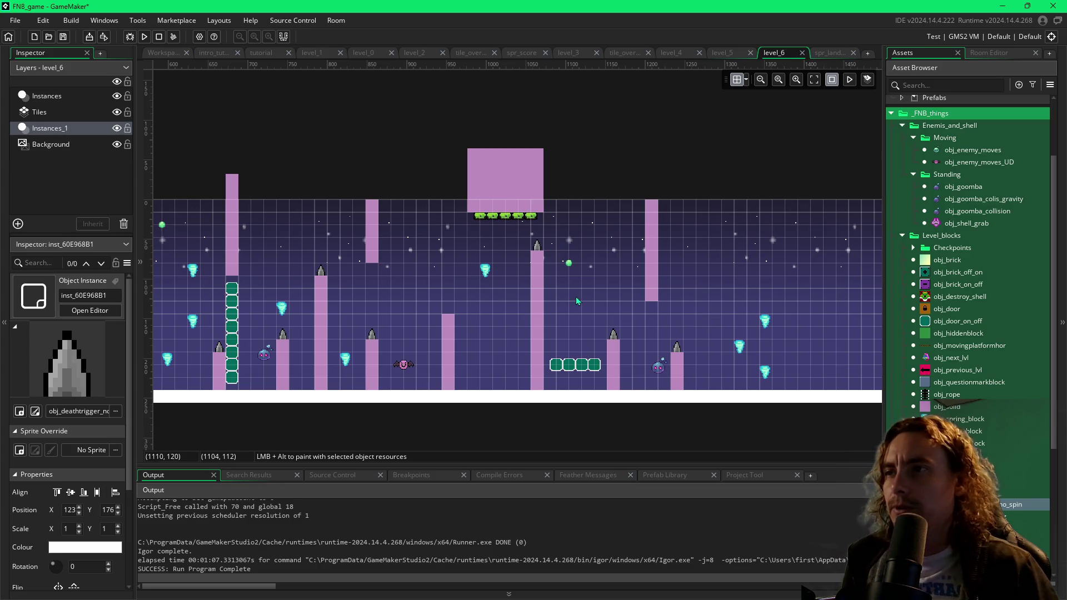
pyautogui.moveTo(651, 312); pyautogui.dragTo(565, 316)
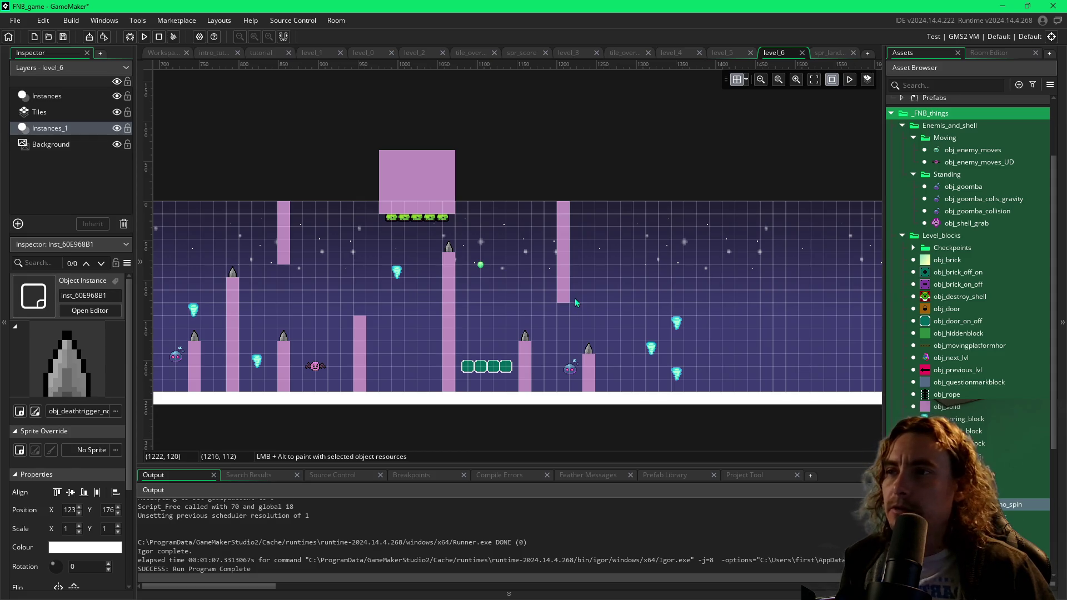
# - Lower the green on/off orb from Y 80 to Y 112 and delete the goomba near the right end
pyautogui.hscroll(3, 578, 303)
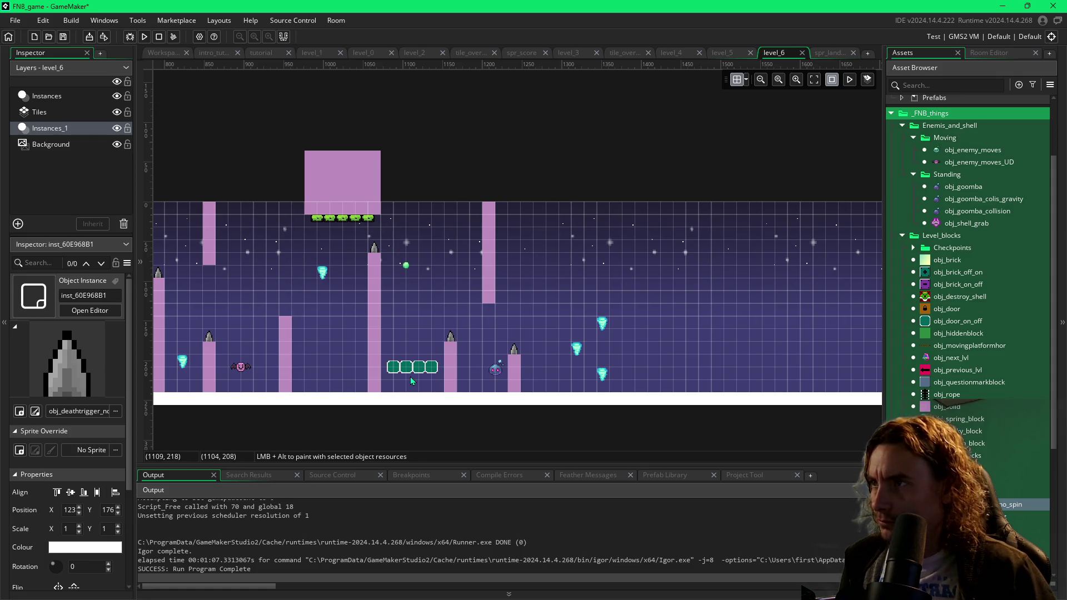
pyautogui.click(409, 271)
pyautogui.moveTo(411, 274); pyautogui.dragTo(414, 299)
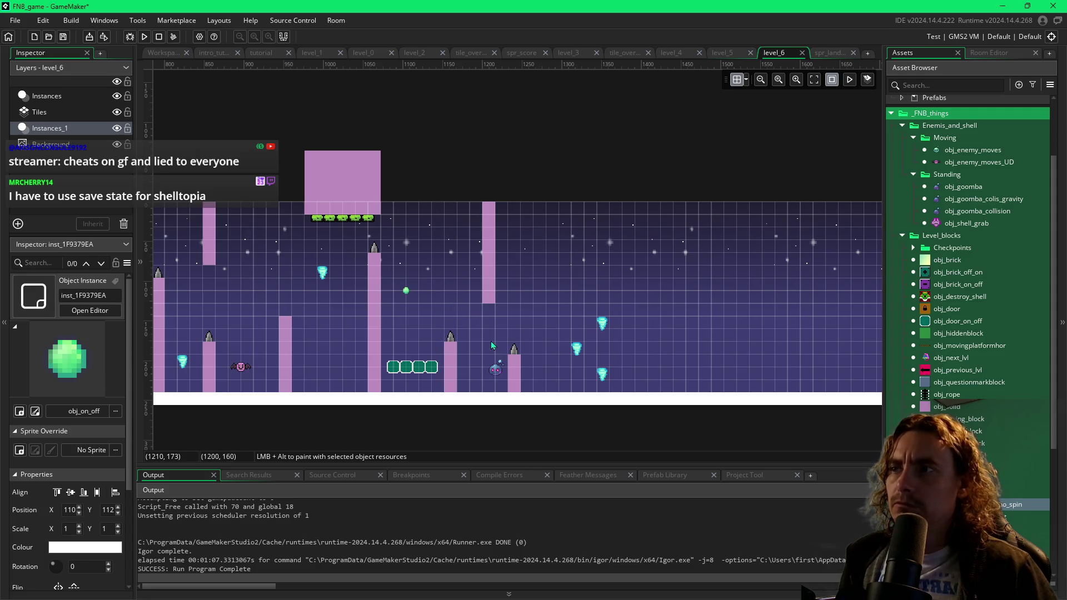
pyautogui.click(499, 369)
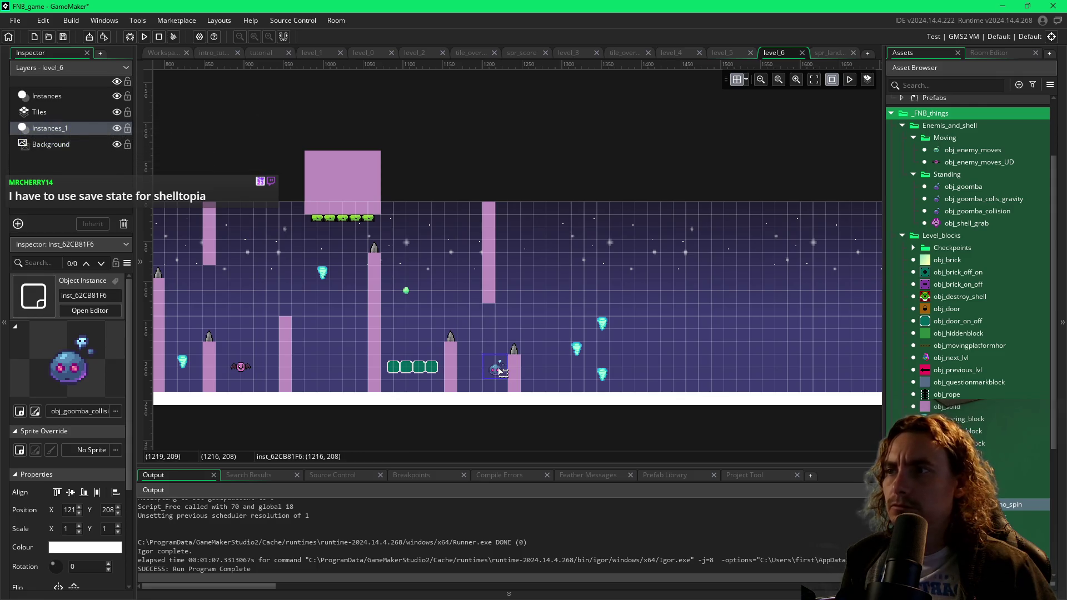
pyautogui.press('Delete')
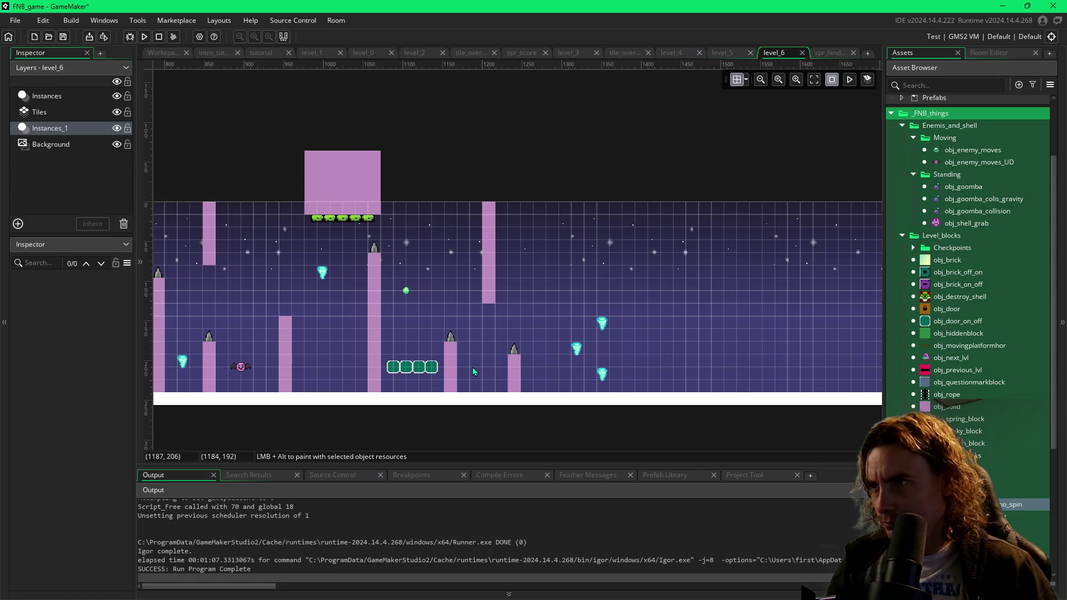
# - Delete the short spiked pillar and the spring blocks near the right end
pyautogui.click(514, 350)
pyautogui.press('Delete')
pyautogui.click(577, 350)
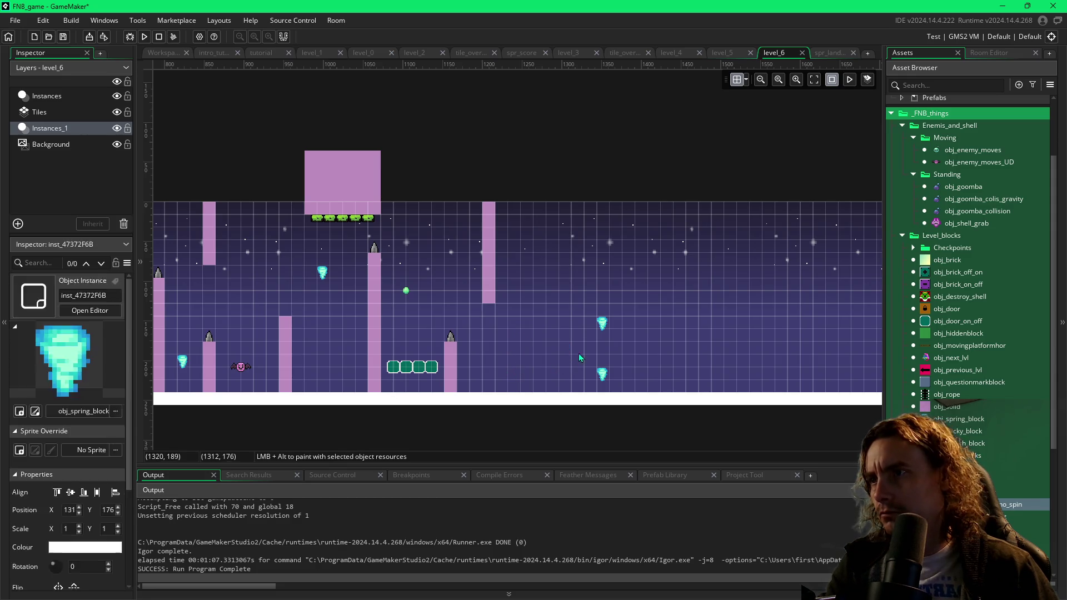
pyautogui.press('Delete')
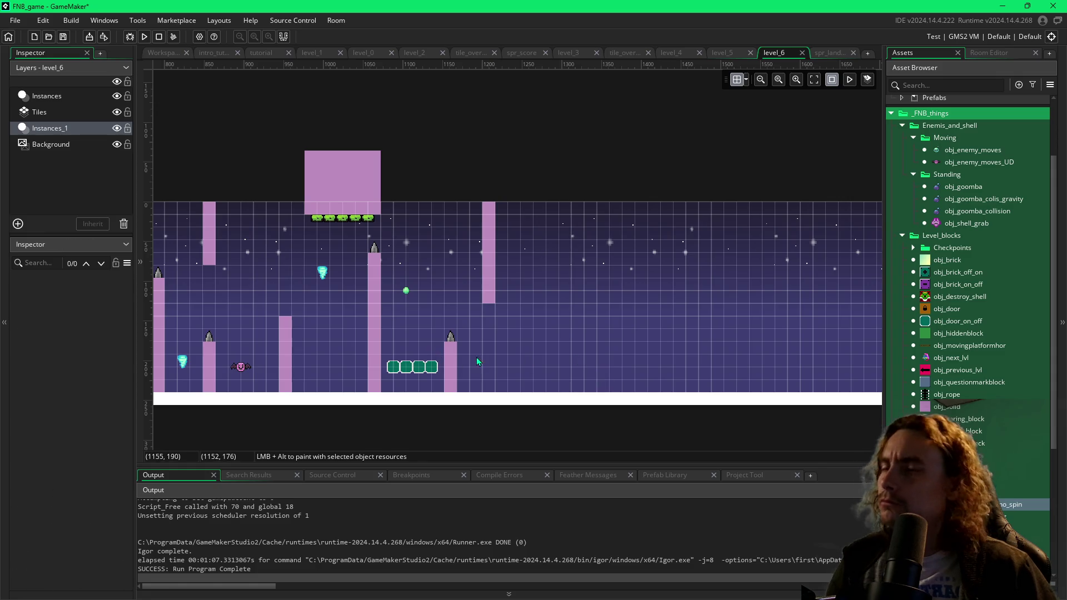
# - Place an obj_goomba_collision enemy right of the green blocks, one cell higher
pyautogui.click(938, 212)
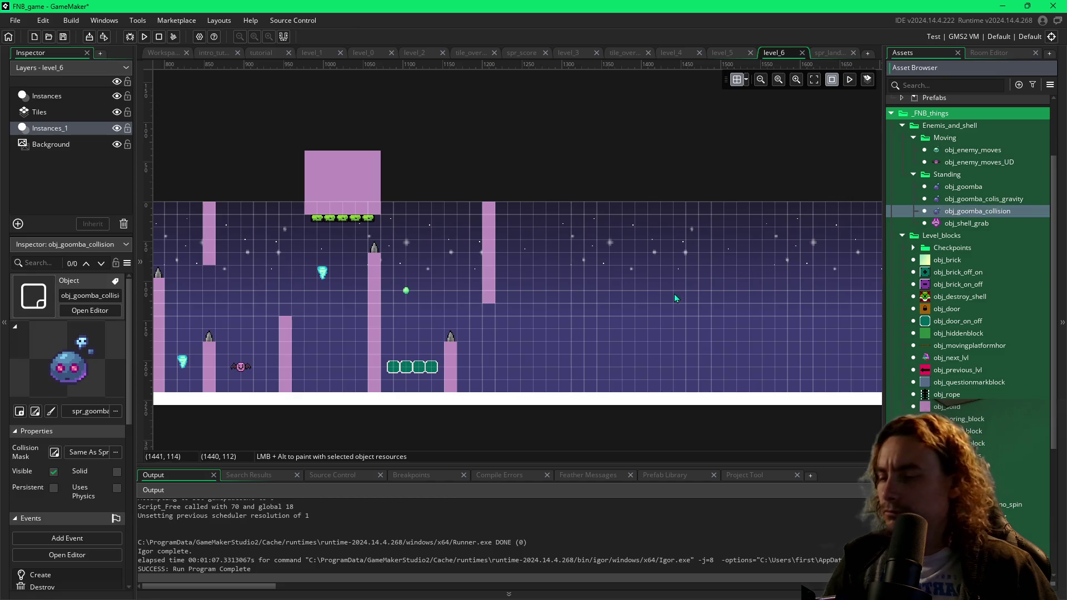
pyautogui.click(512, 379)
pyautogui.moveTo(513, 379); pyautogui.dragTo(512, 376)
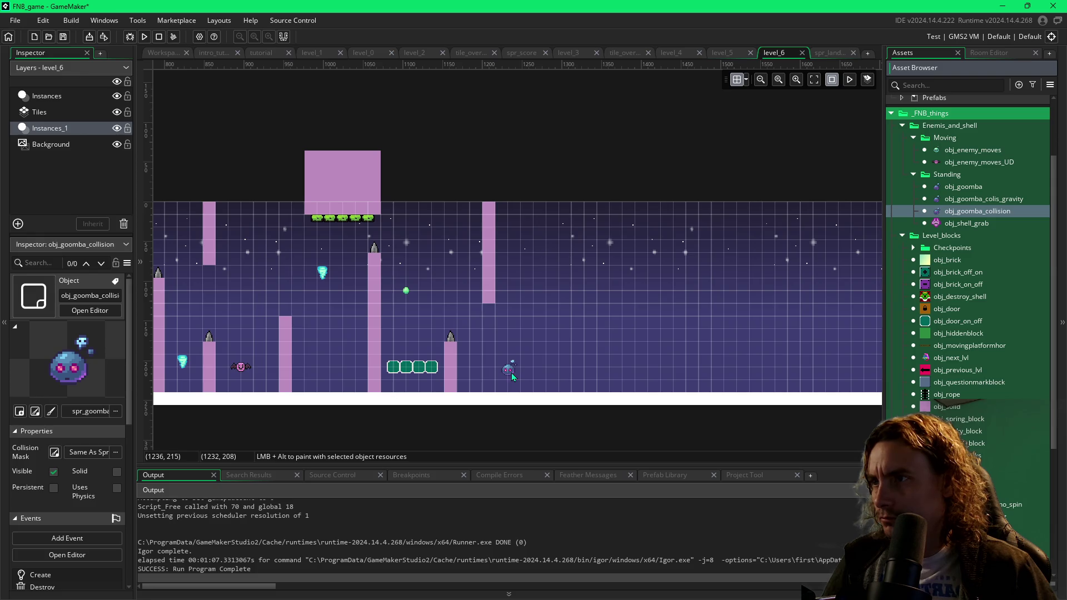
pyautogui.click(512, 375)
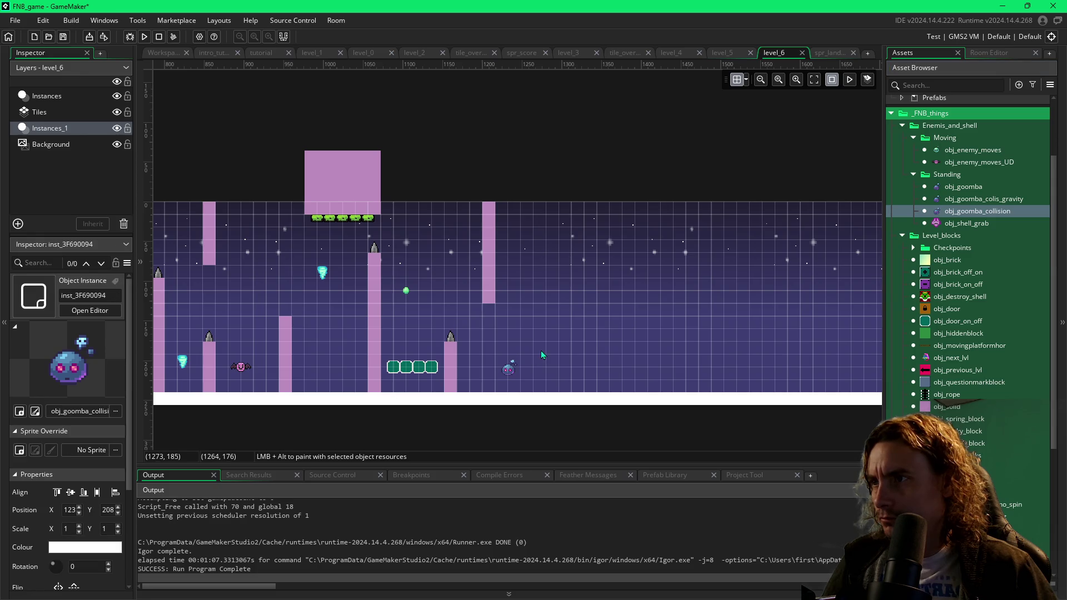
# - Paint an obj_solid ledge and build a tall solid pillar just right of it
pyautogui.click(926, 409)
pyautogui.moveTo(463, 348); pyautogui.dragTo(528, 345)
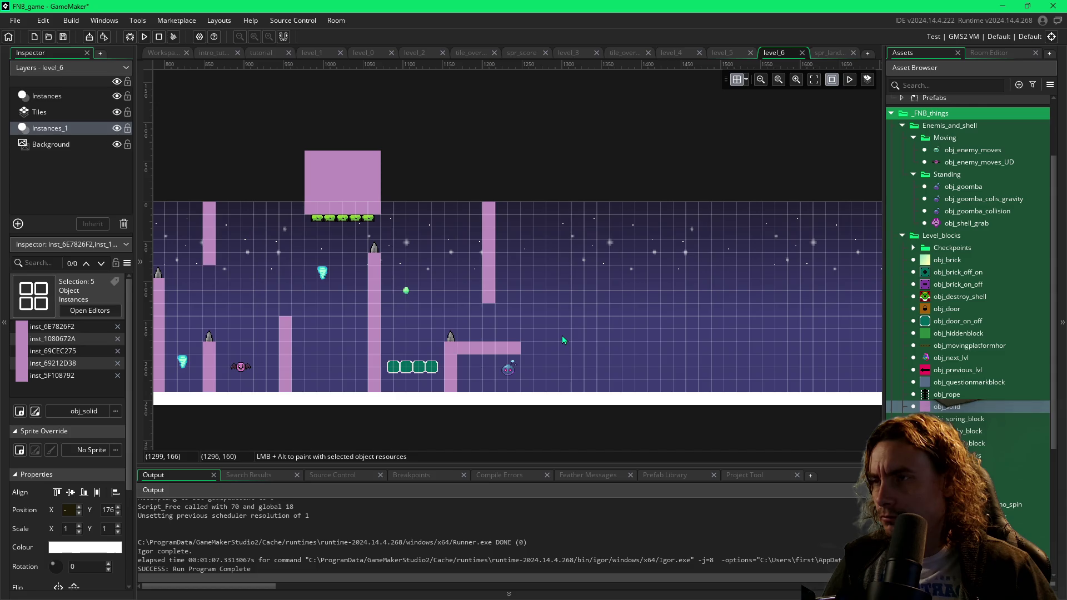
pyautogui.keyDown('alt'); pyautogui.click(542, 332); pyautogui.keyUp('alt')
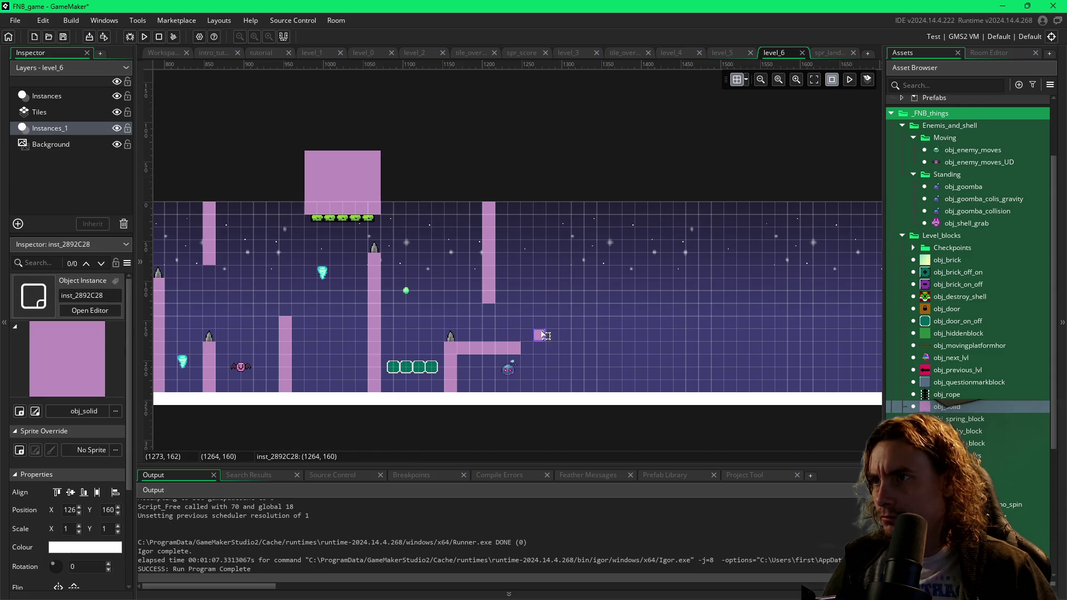
pyautogui.moveTo(541, 331); pyautogui.dragTo(541, 320)
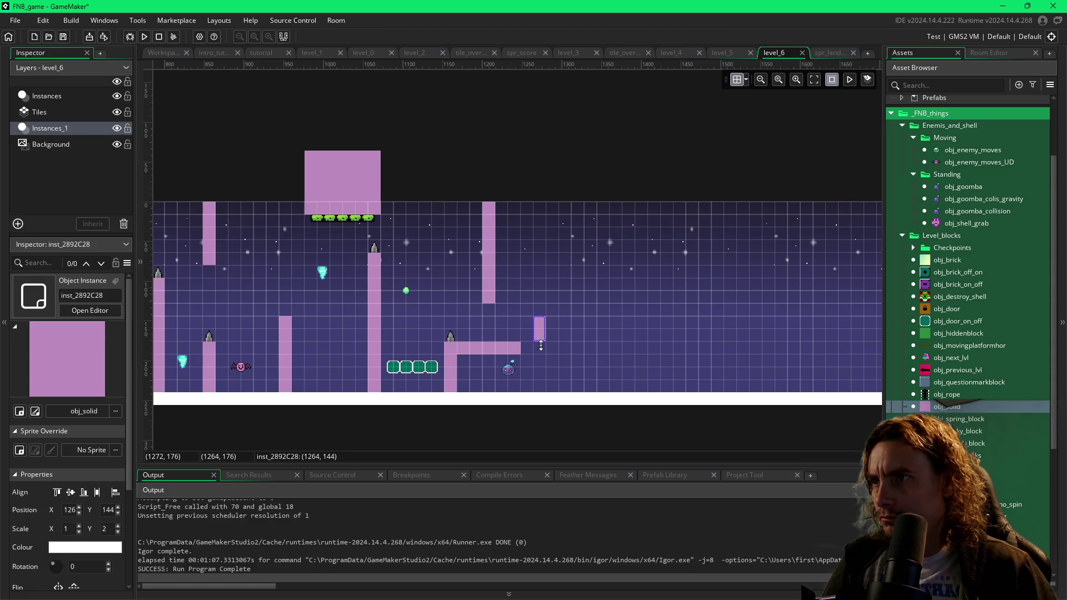
pyautogui.moveTo(543, 354); pyautogui.dragTo(545, 362)
# - Top the new pillar with an obj_deathtrigger spike and start a test run
pyautogui.click(978, 505)
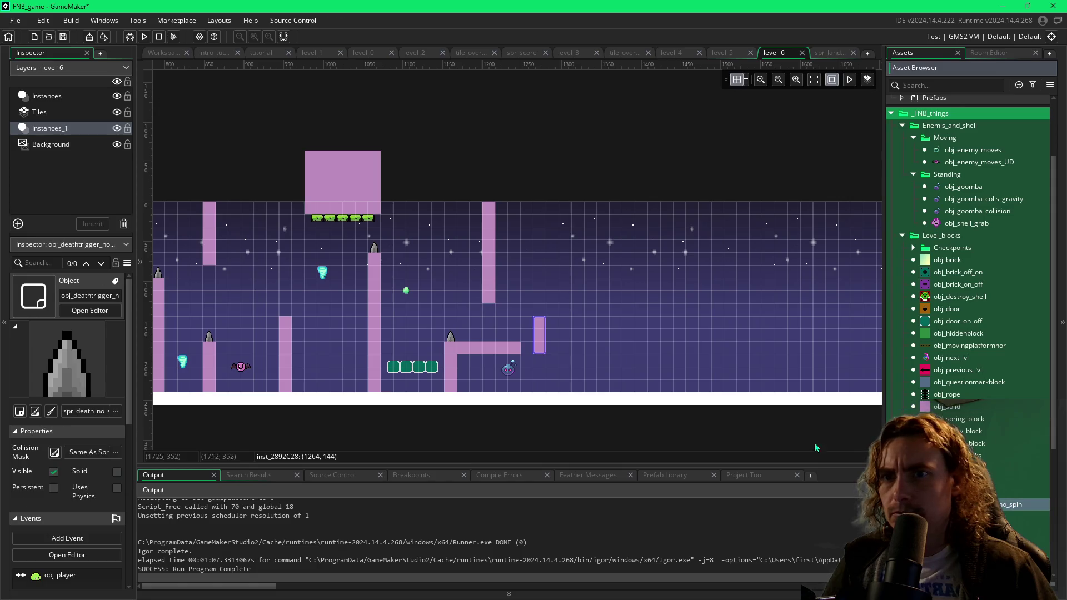
pyautogui.click(542, 314)
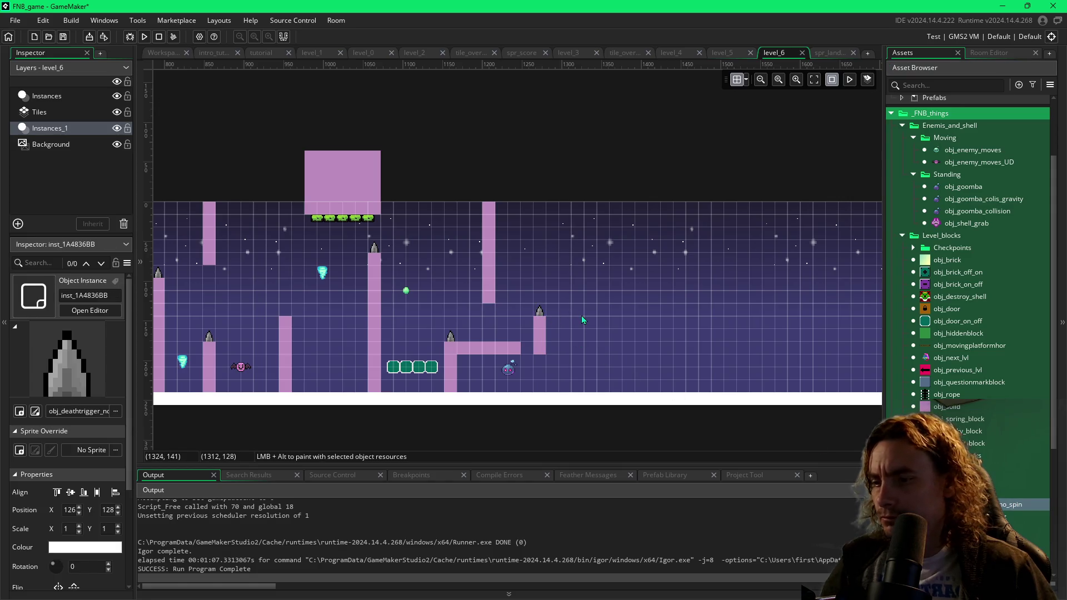
pyautogui.press('F5')
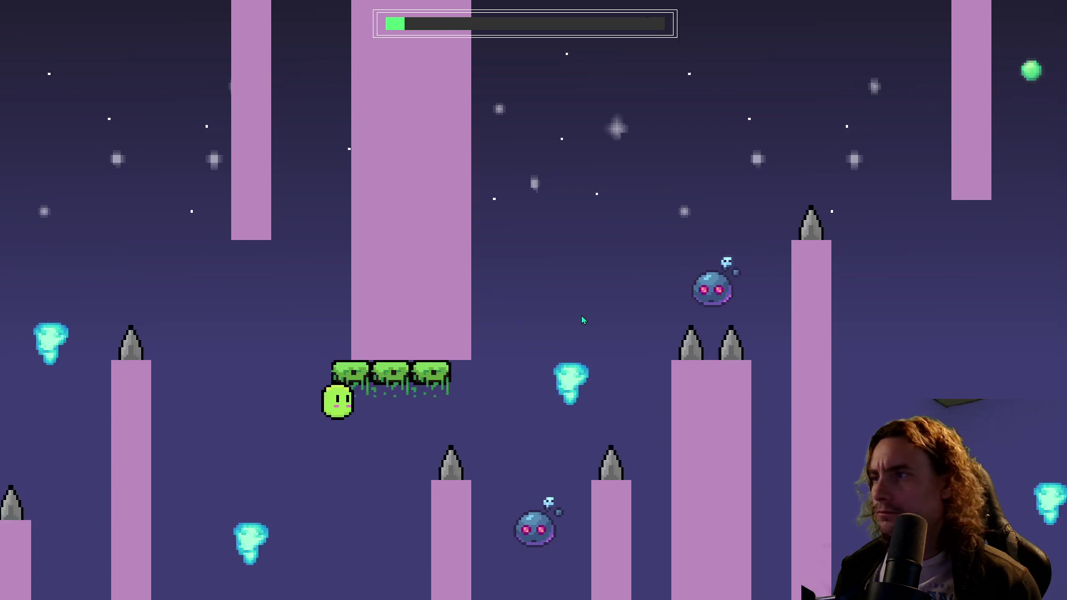
# - Jump the player past spikes and enemies, through one restart, to the new ledge and pillar
pyautogui.press('space')
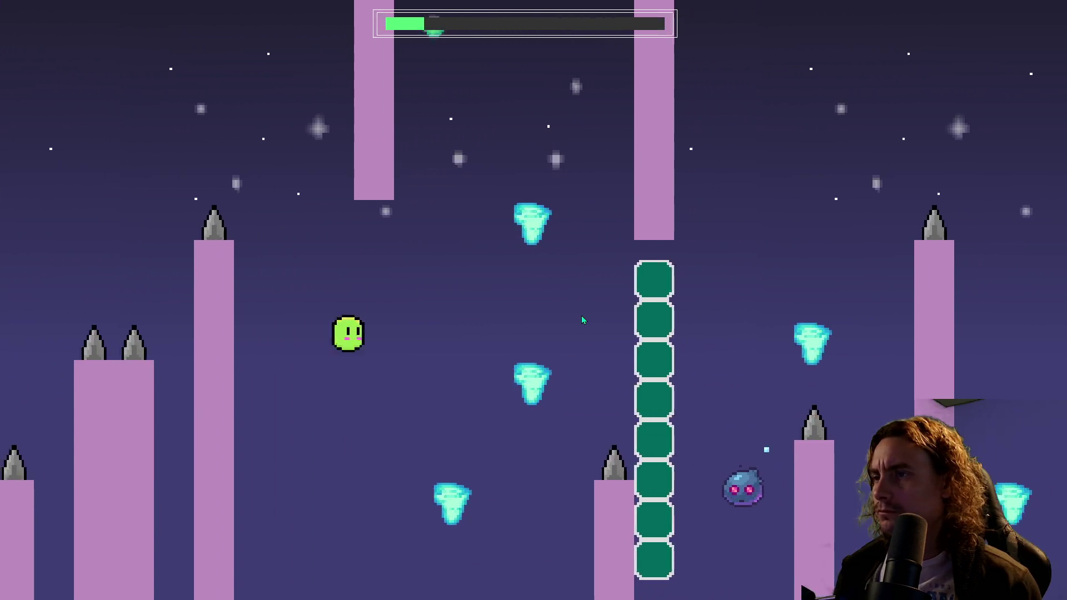
pyautogui.press('space')
pyautogui.press('space')
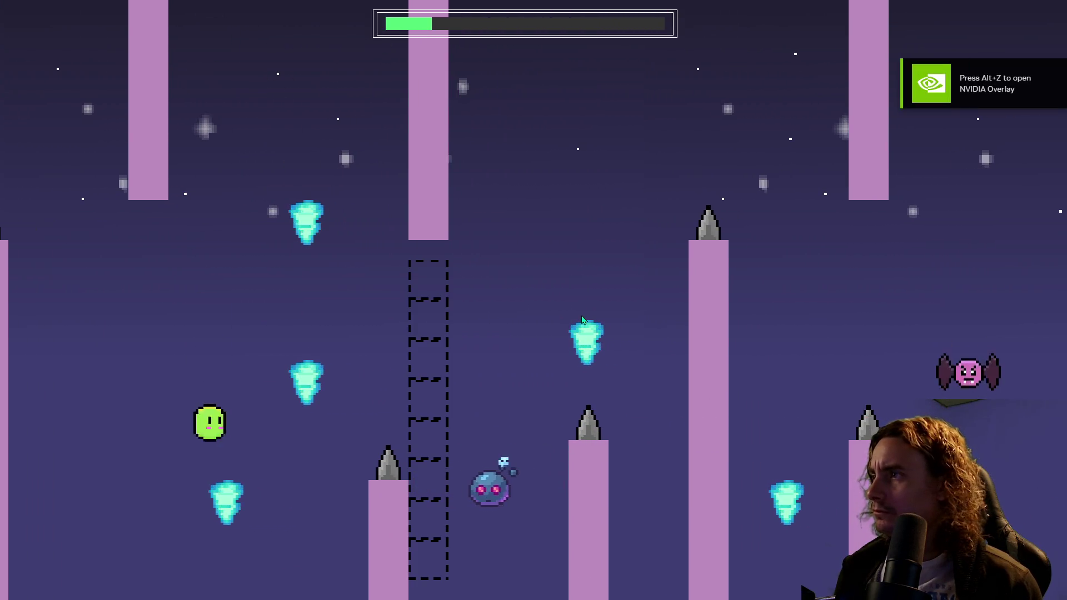
pyautogui.press('space')
pyautogui.press('space')
pyautogui.press('space')
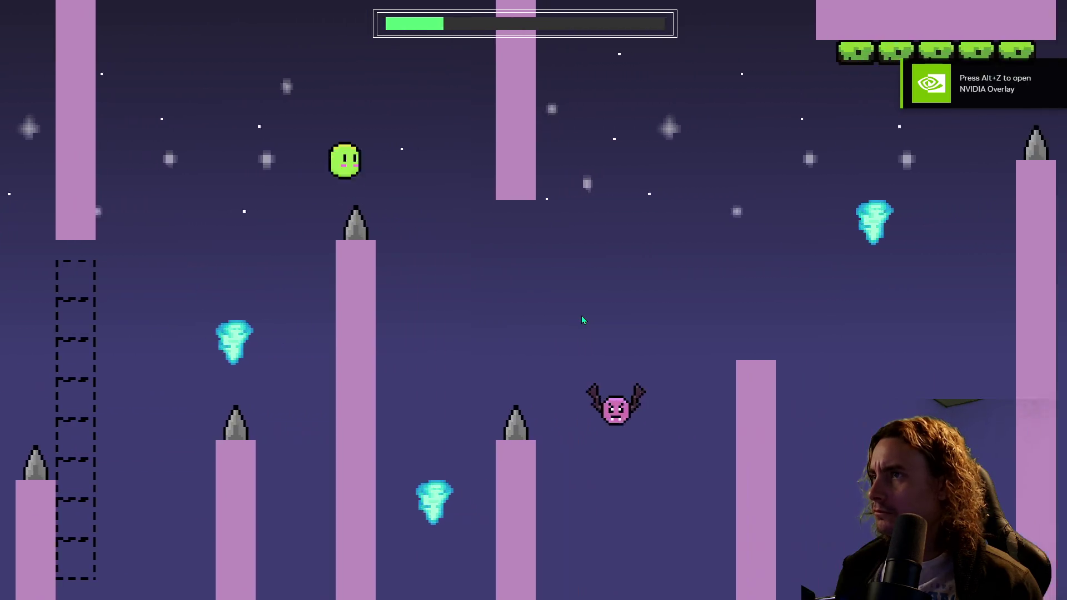
pyautogui.press('space')
pyautogui.press('space')
pyautogui.press('space')
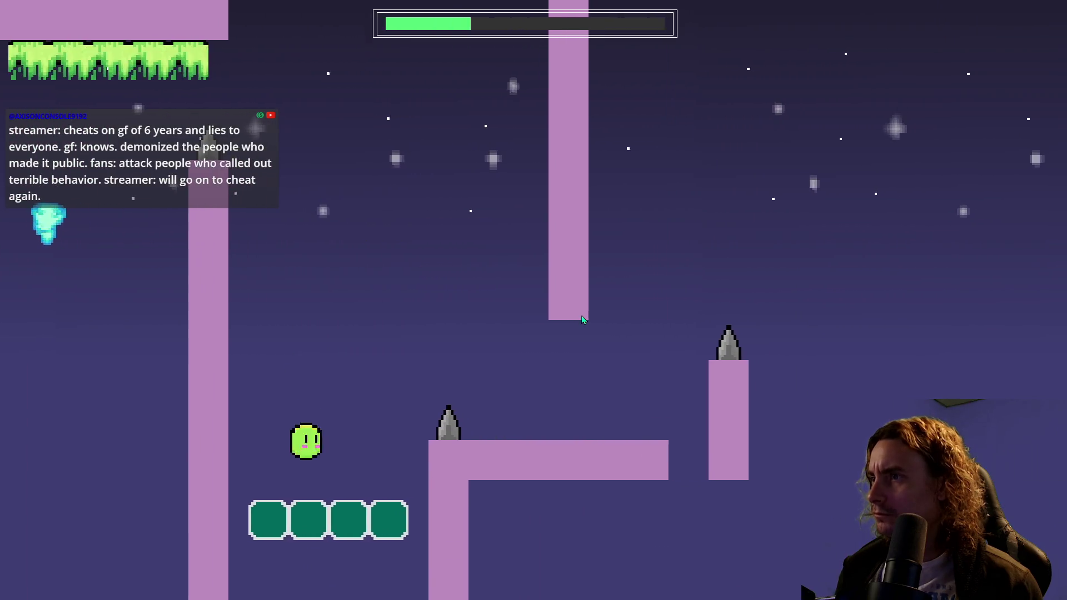
pyautogui.press('space')
pyautogui.press('space')
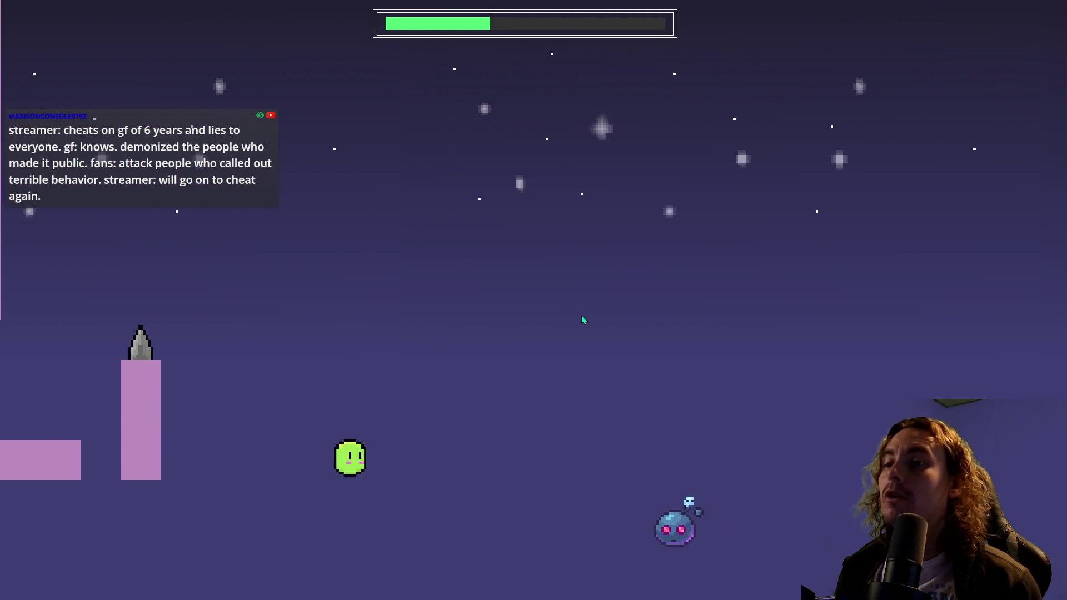
pyautogui.press('space')
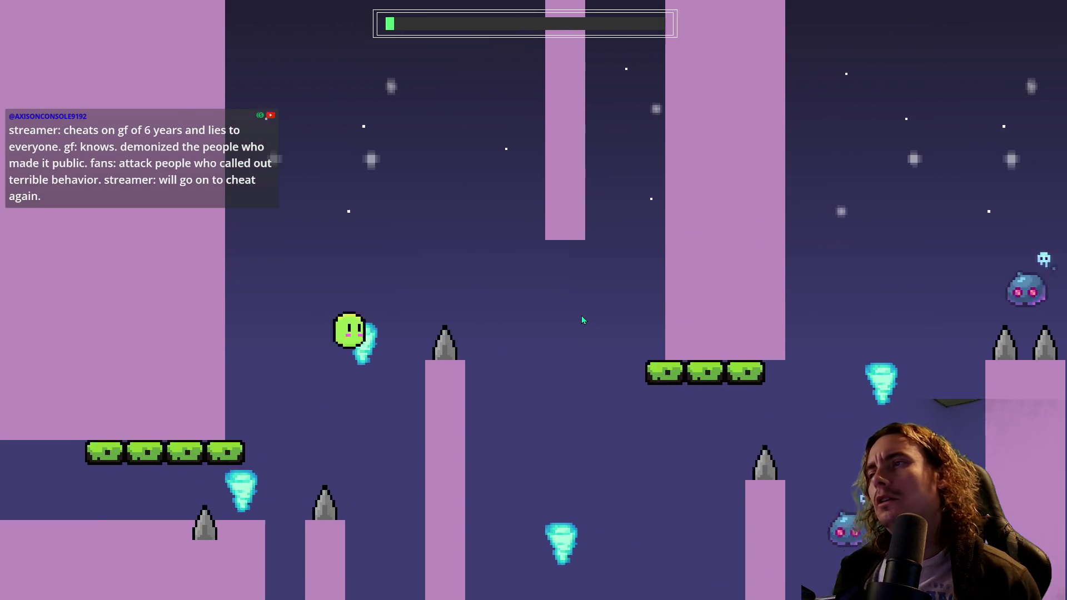
pyautogui.press('space')
pyautogui.press('space')
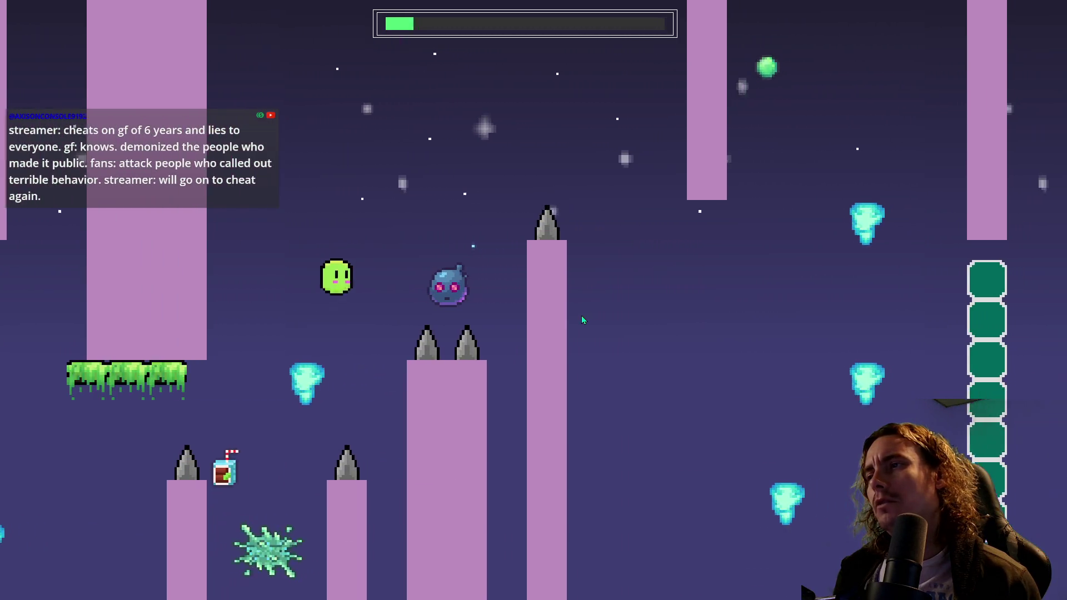
pyautogui.press('space')
pyautogui.press('space')
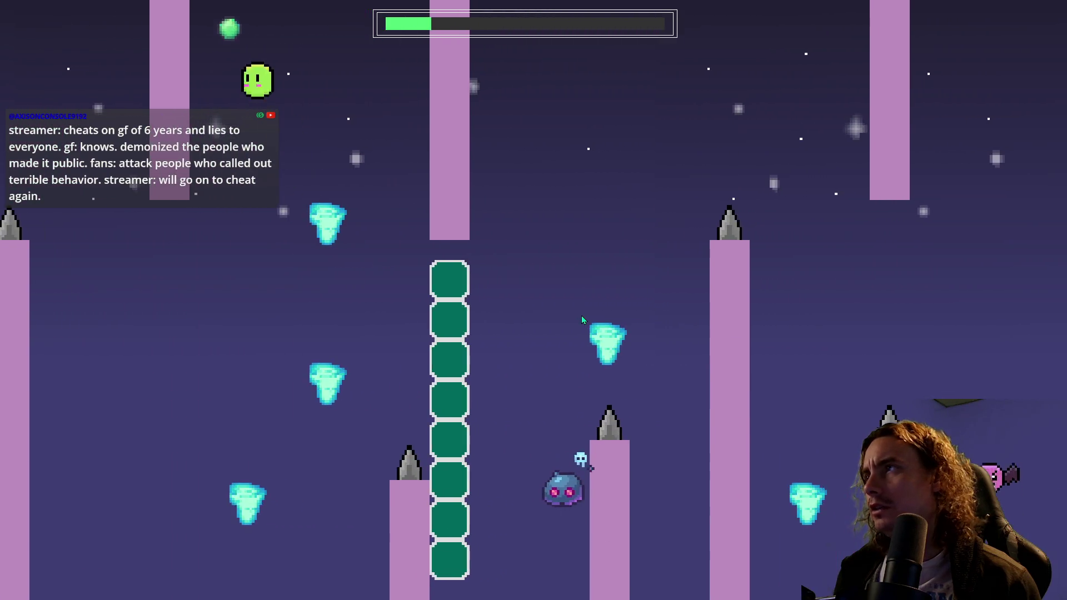
pyautogui.press('space')
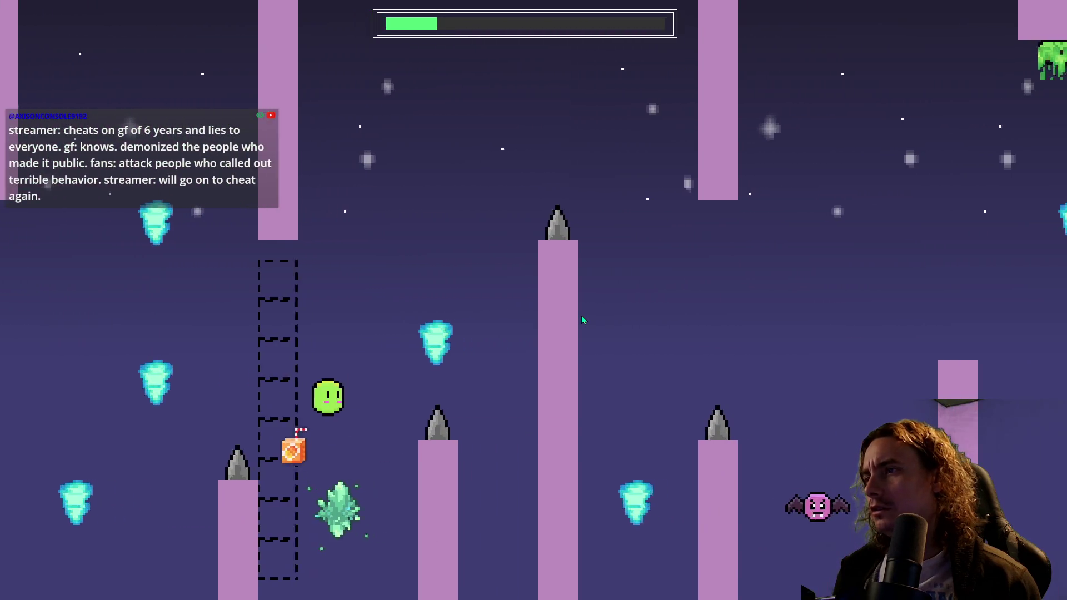
pyautogui.press('space')
pyautogui.press('space')
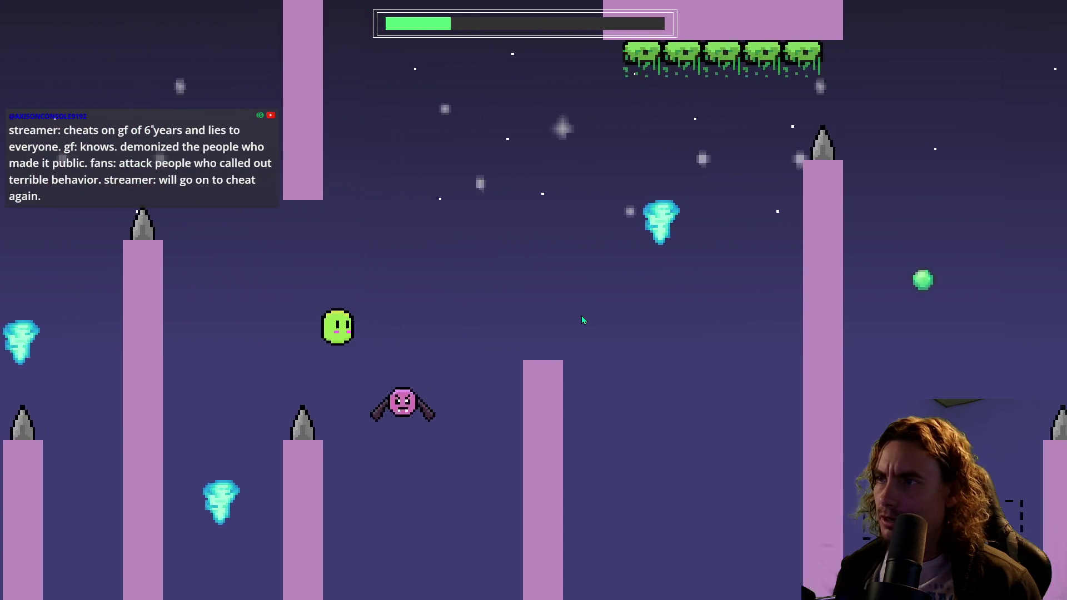
pyautogui.press('space')
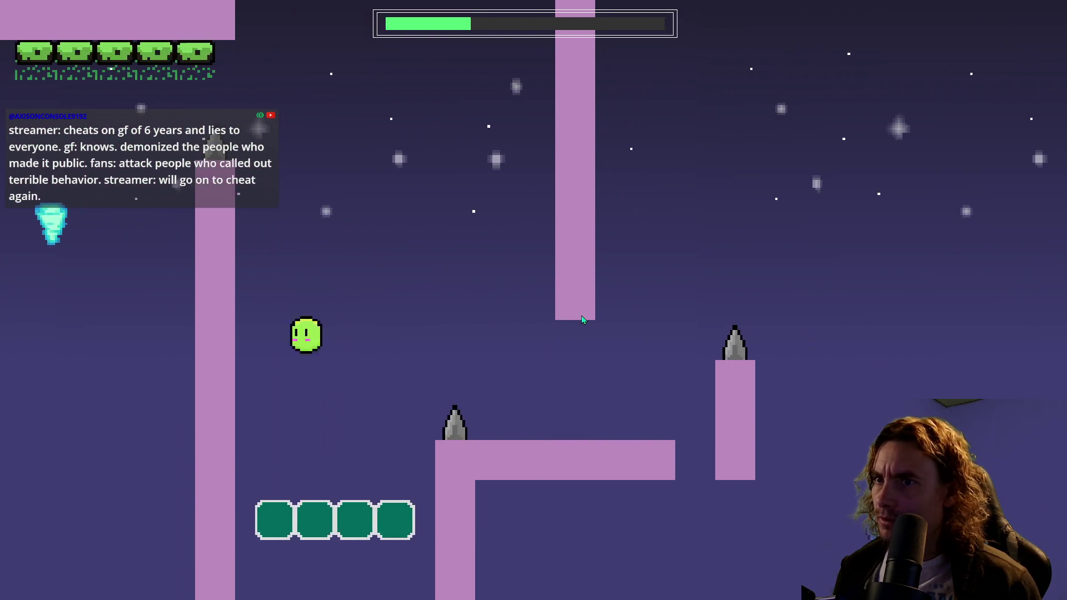
pyautogui.press('space')
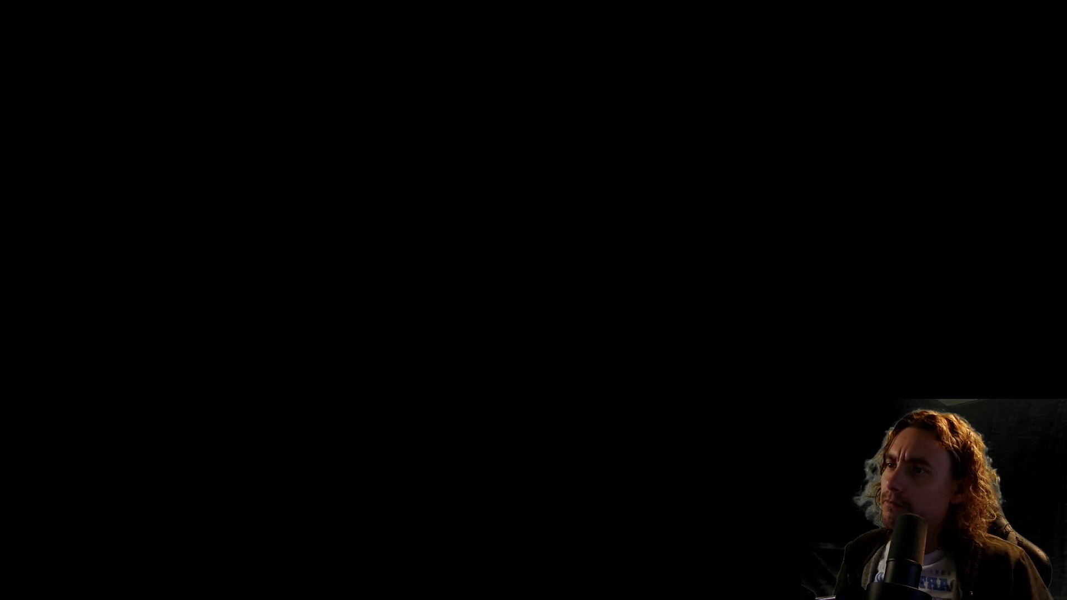
# - Shift the goomba about one cell right and rebuild the game for a retest
pyautogui.moveTo(517, 372); pyautogui.dragTo(542, 371)
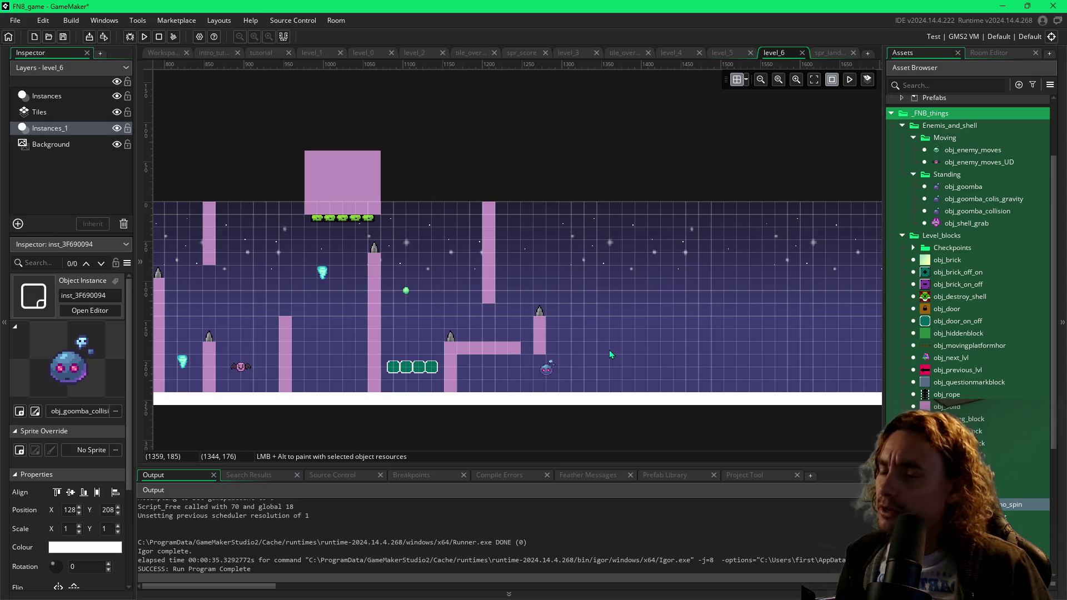
pyautogui.press('F5')
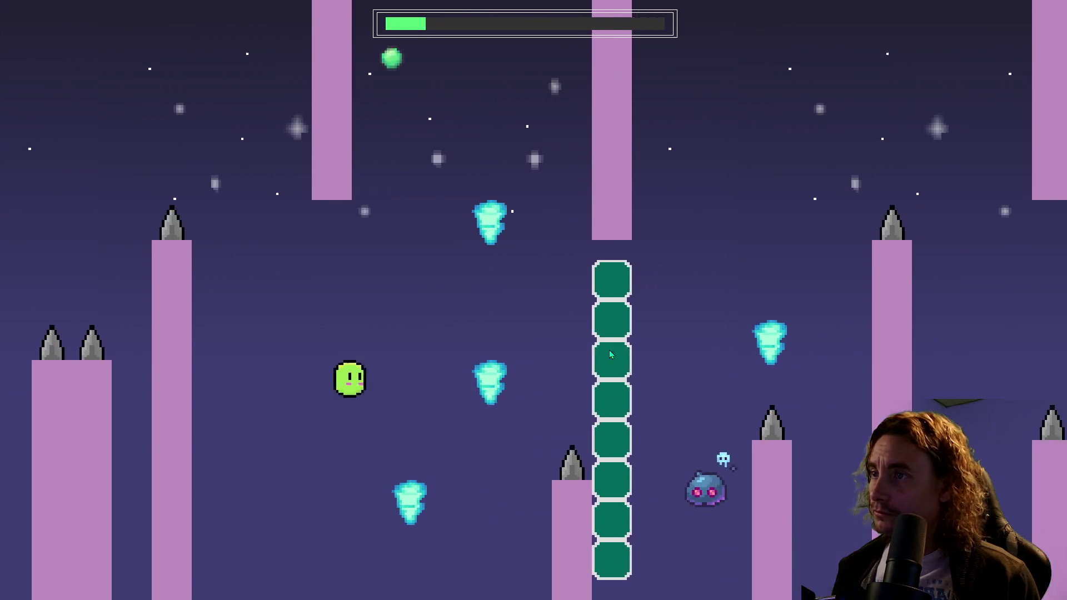
# - Jump the player past pillars, spikes and enemies toward the new ledge, restarting once
pyautogui.press('space')
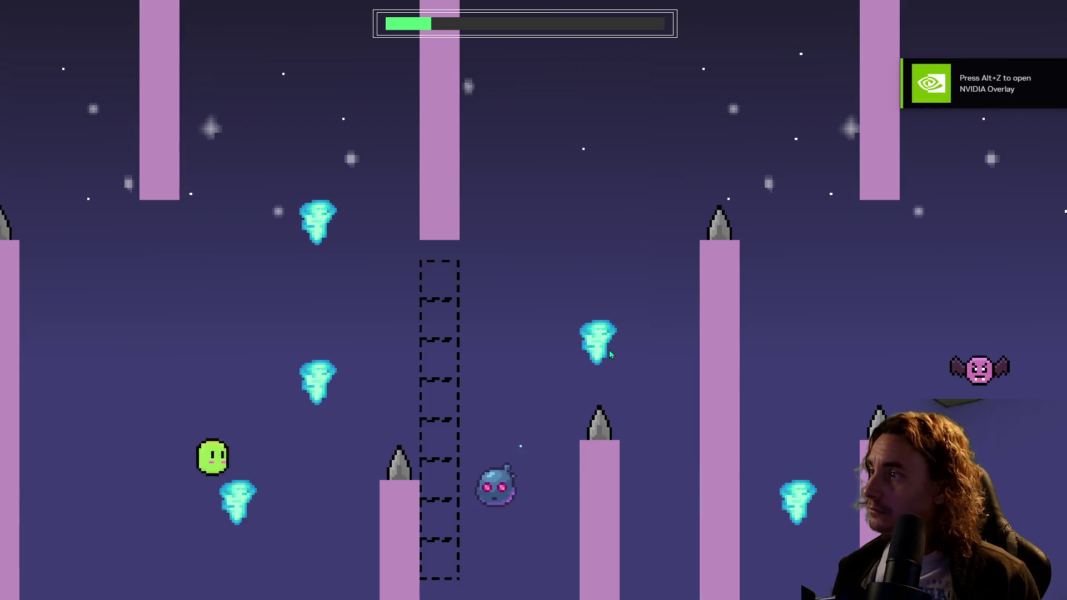
pyautogui.press('space')
pyautogui.press('space')
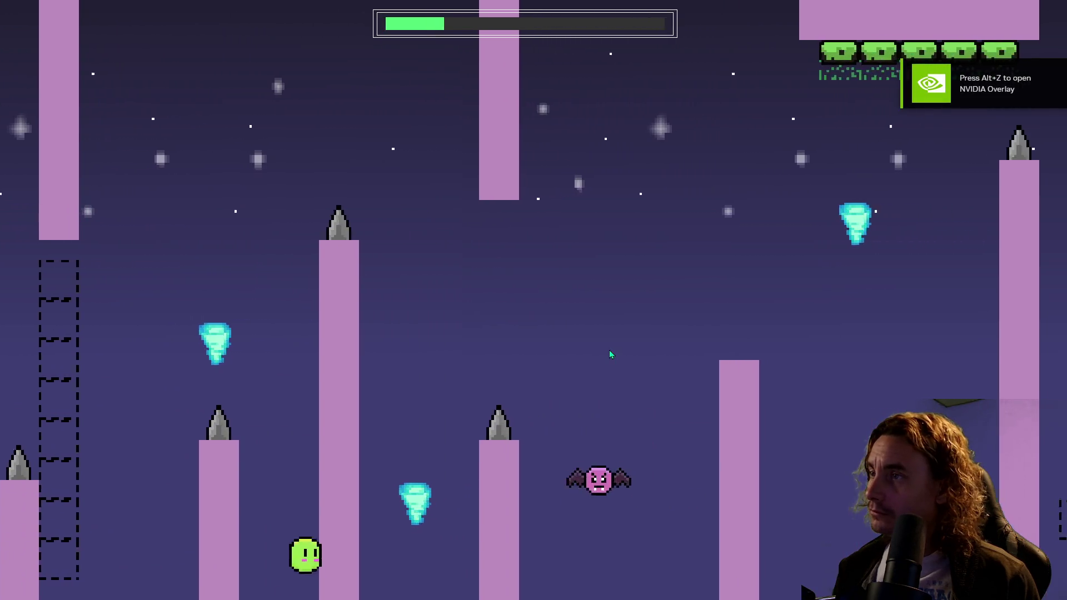
pyautogui.press('space')
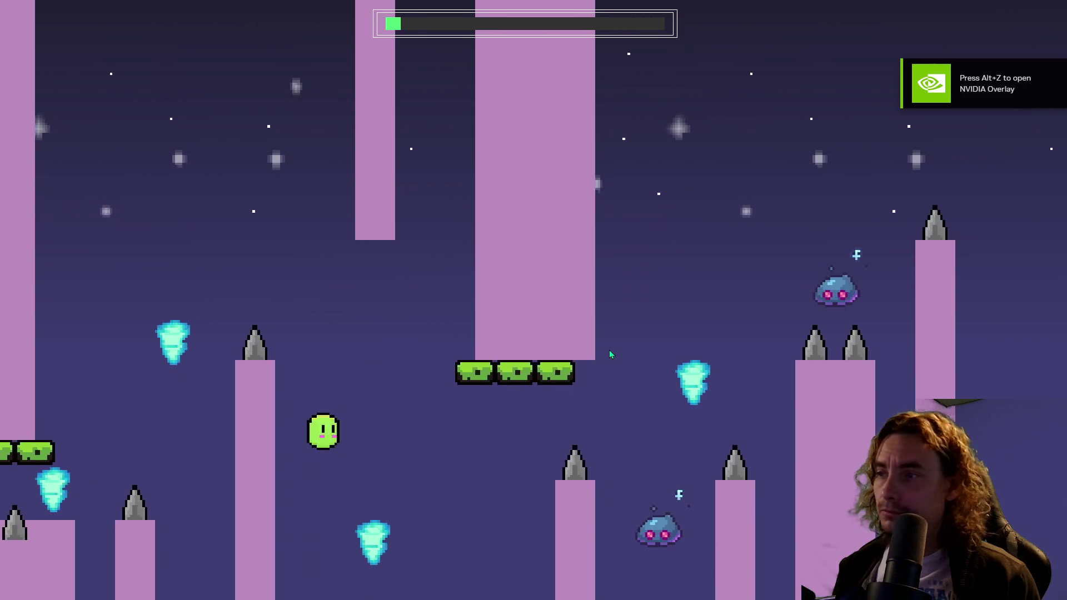
pyautogui.press('space')
pyautogui.press('space')
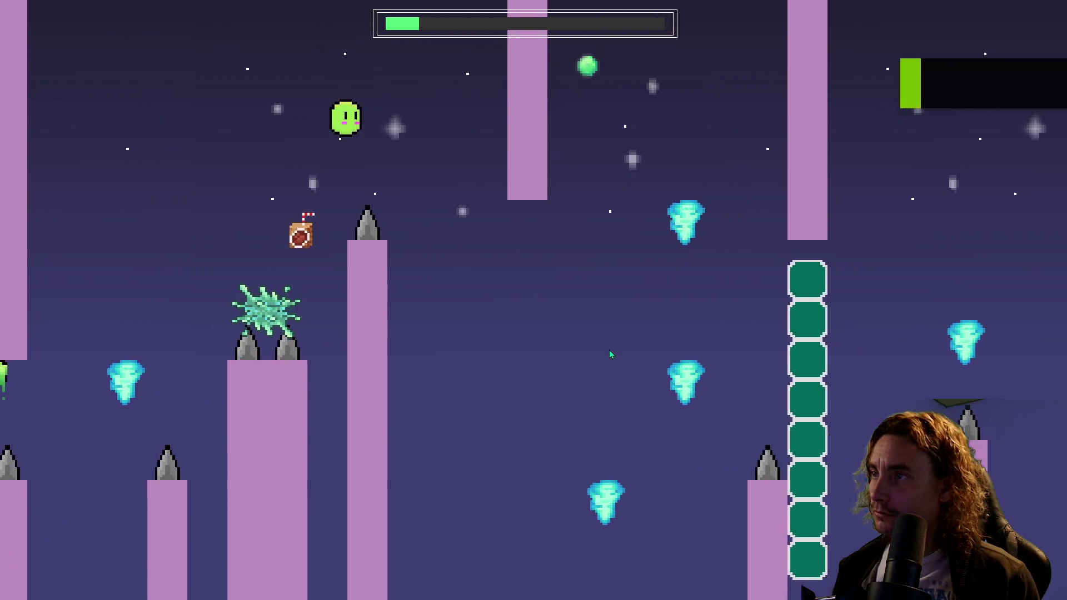
pyautogui.press('space')
pyautogui.press('space')
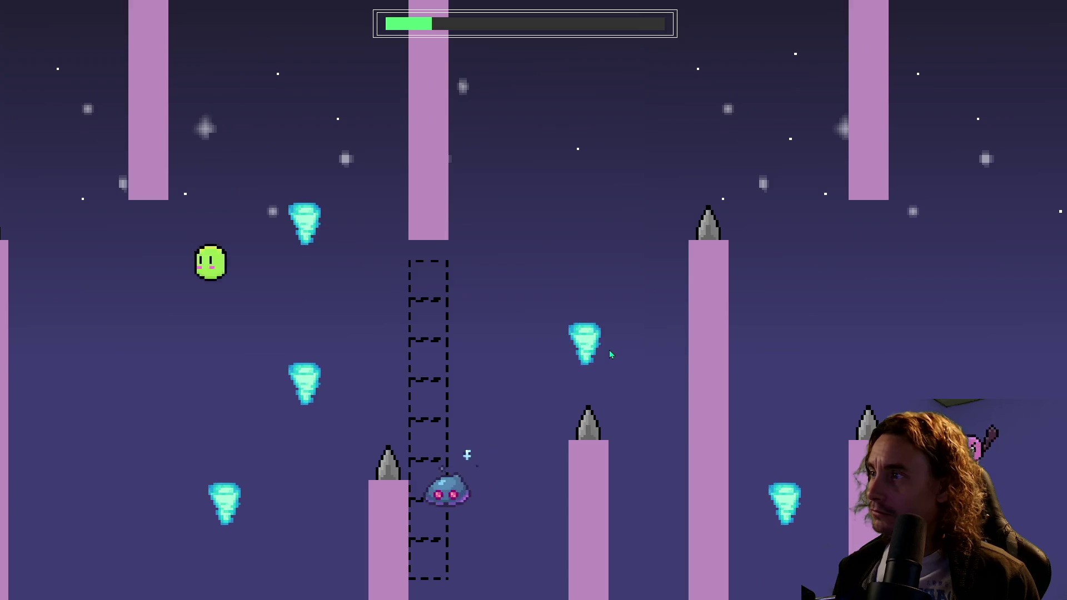
pyautogui.press('space')
pyautogui.press('space')
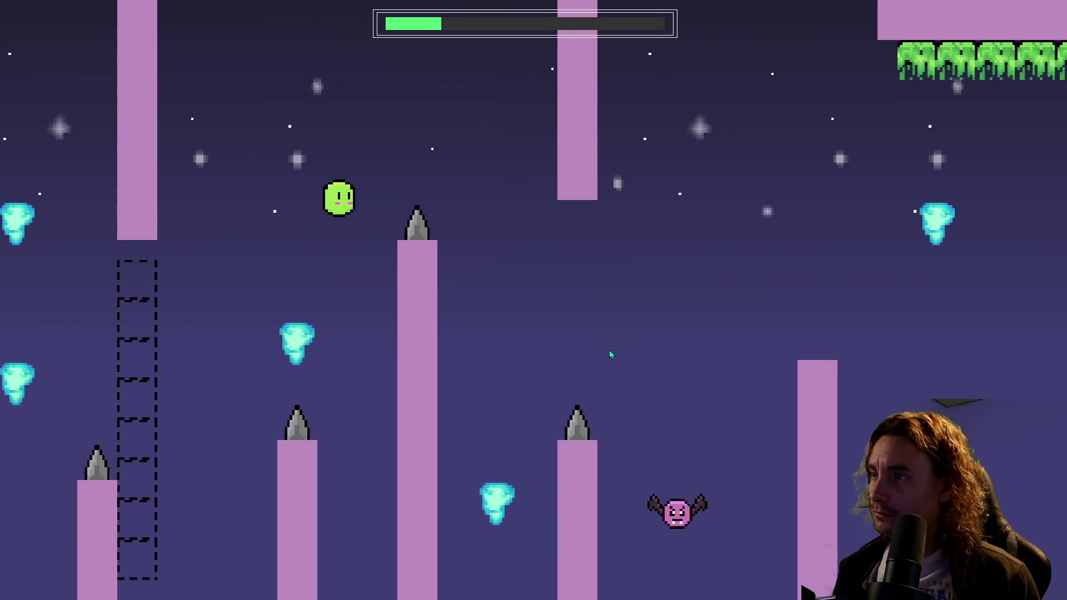
pyautogui.press('space')
pyautogui.press('space')
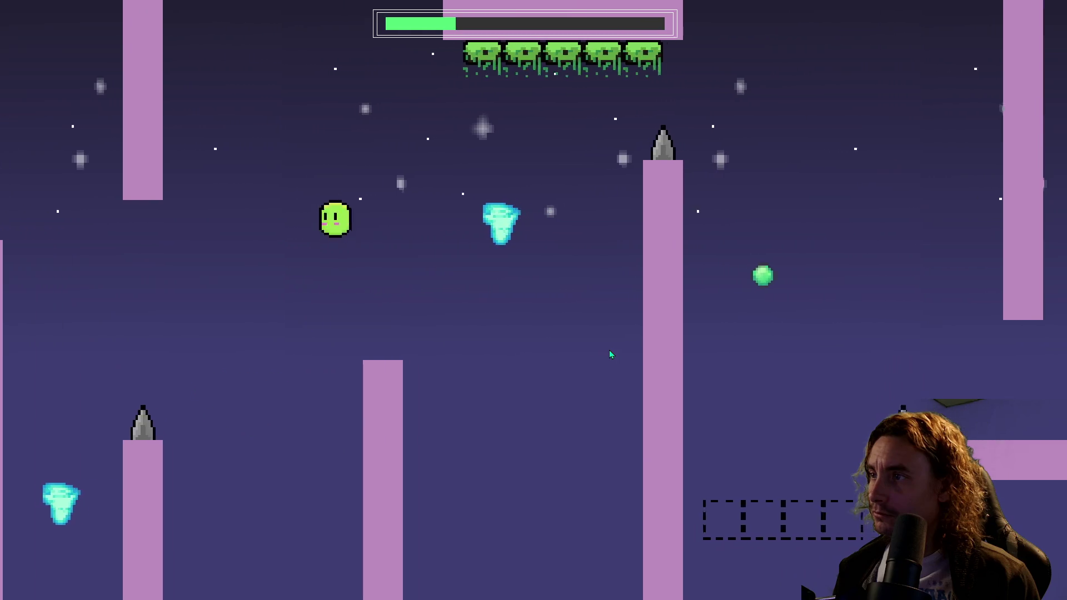
pyautogui.press('space')
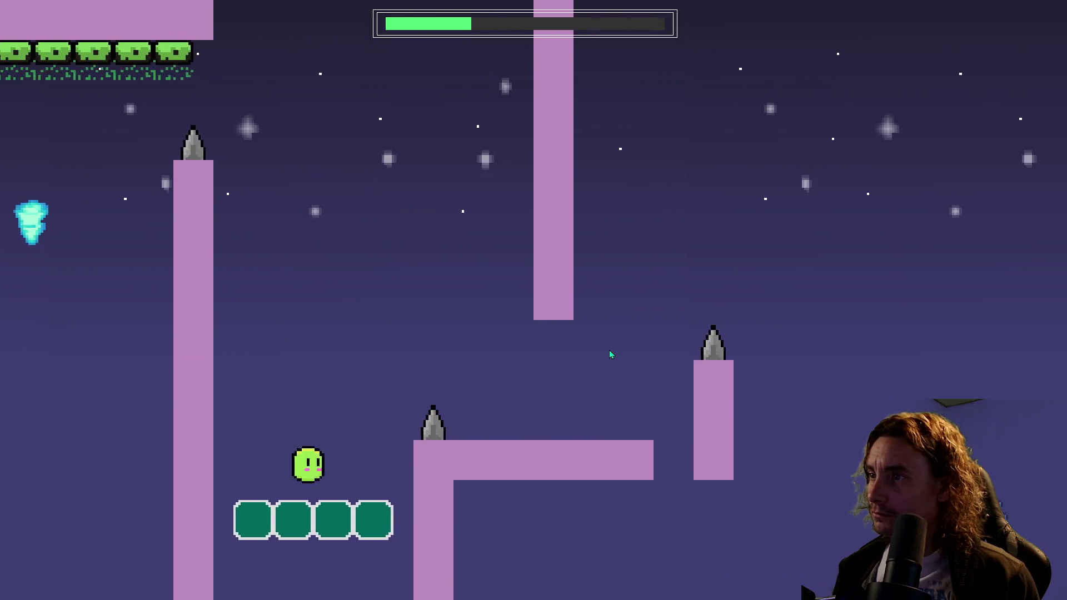
pyautogui.press('space')
# - Fly the blob up through the pillar gaps and over spikes to reach the orb
pyautogui.press('space')
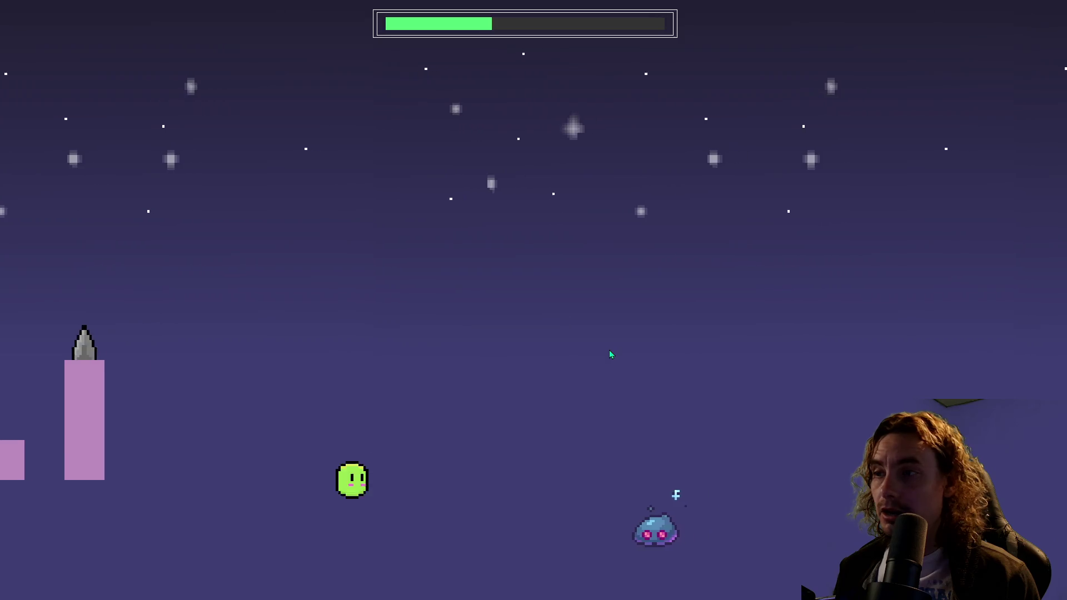
pyautogui.press('space')
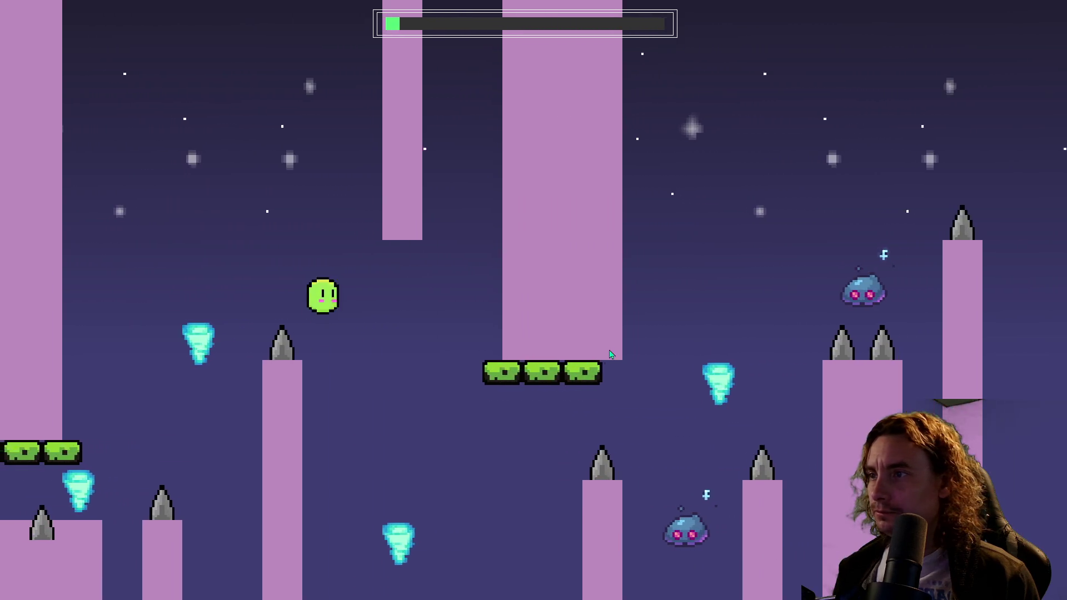
pyautogui.press('space')
pyautogui.press('space')
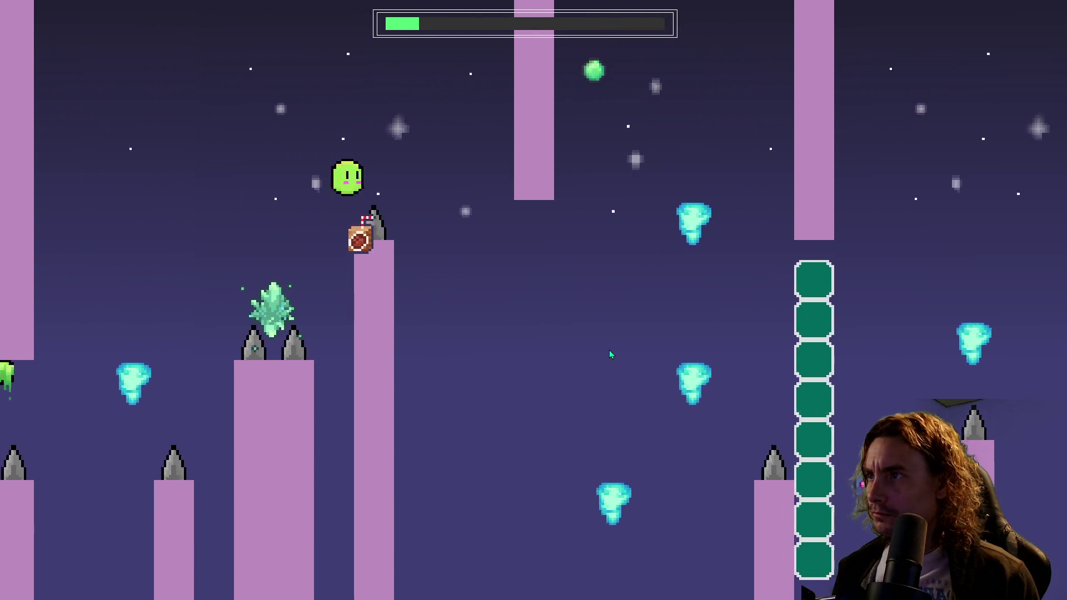
pyautogui.press('space')
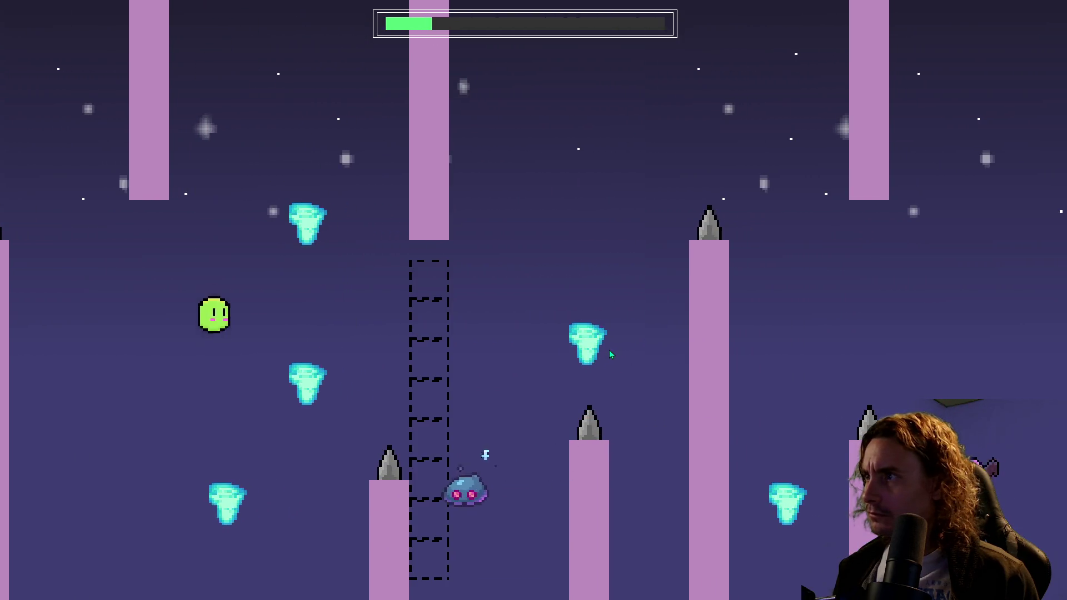
pyautogui.press('space')
pyautogui.press('space')
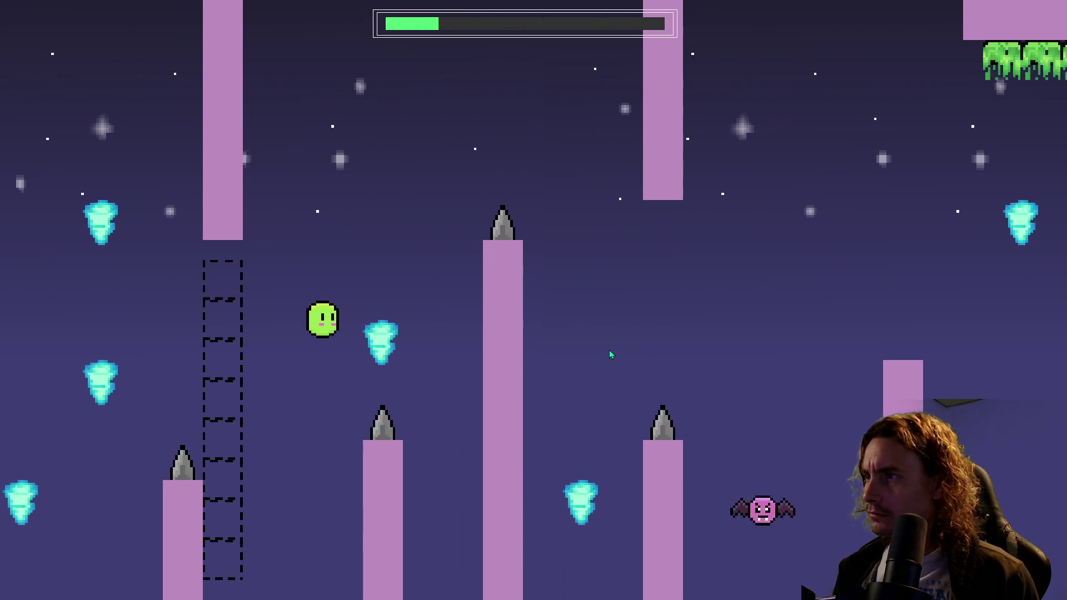
pyautogui.press('space')
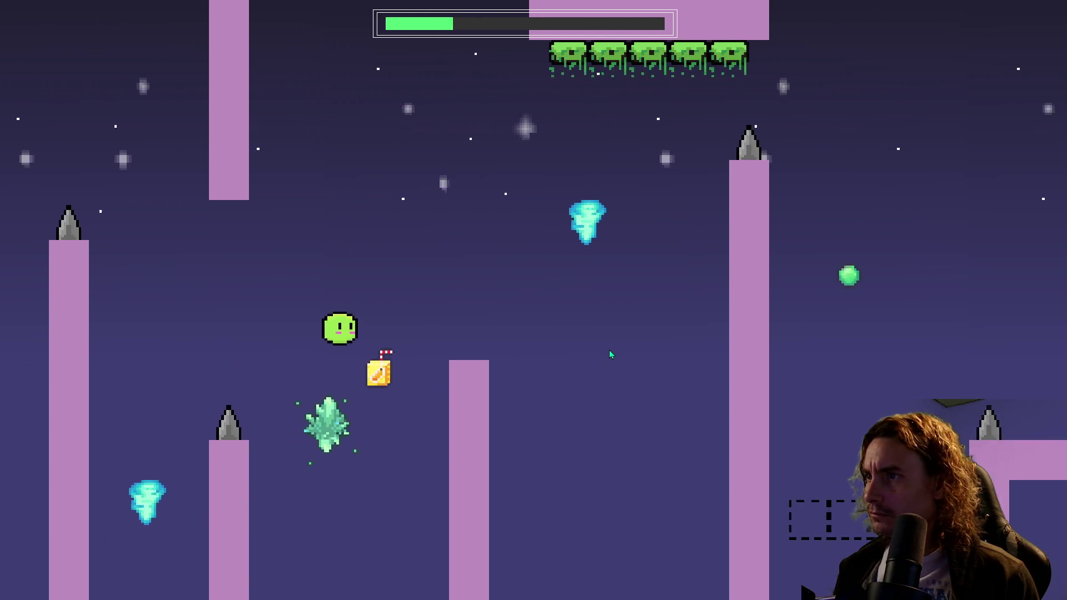
pyautogui.press('space')
pyautogui.press('space')
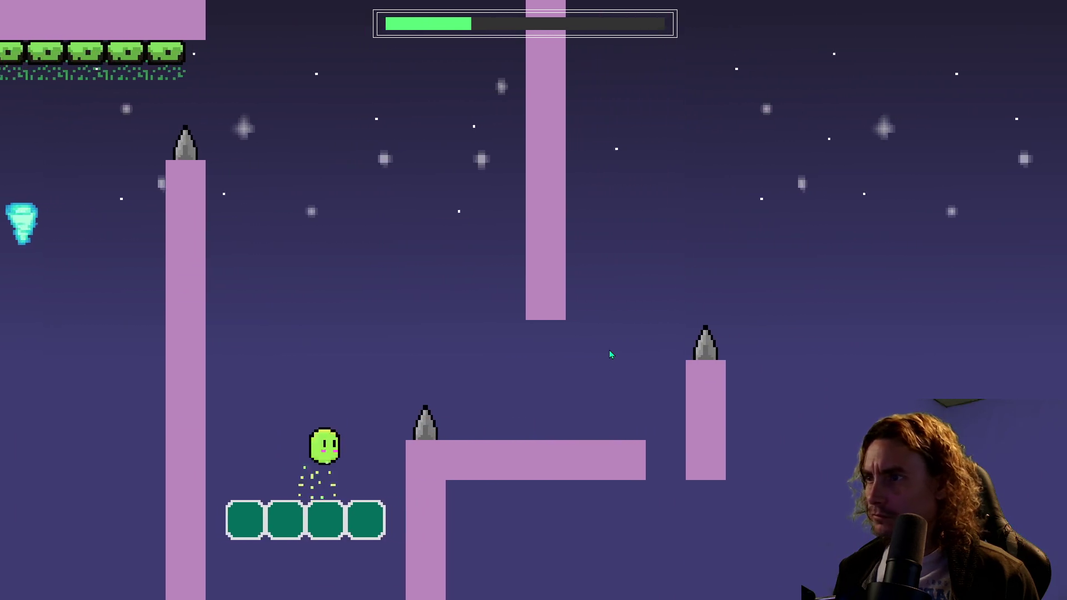
pyautogui.press('space')
pyautogui.press('space')
pyautogui.press('space')
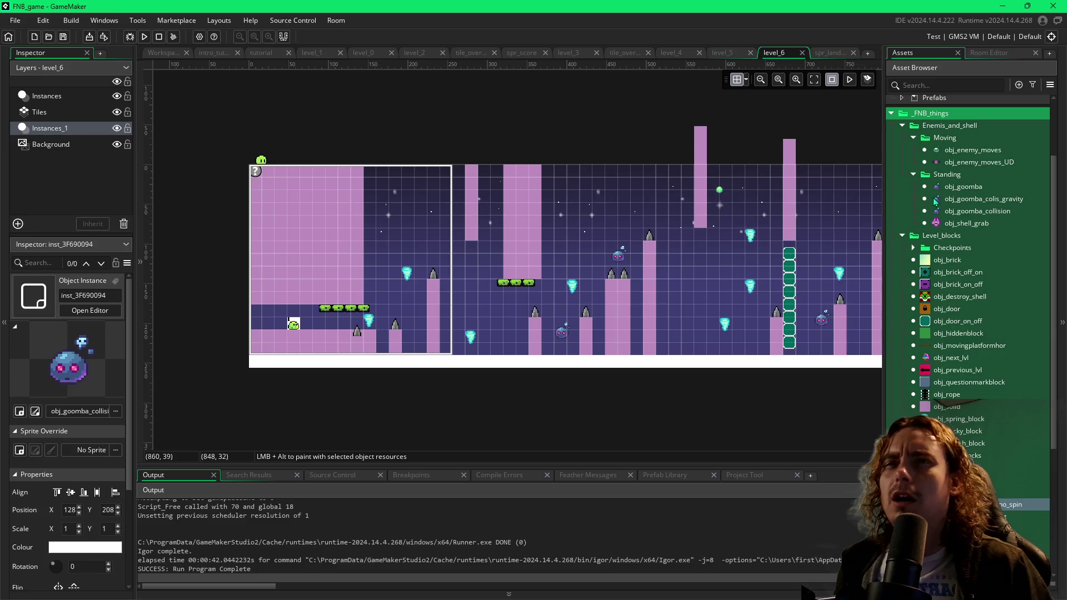
# - Place a collision goomba, test-run the game, then move it left under the ledge to X 1184, Y 208
pyautogui.click(937, 215)
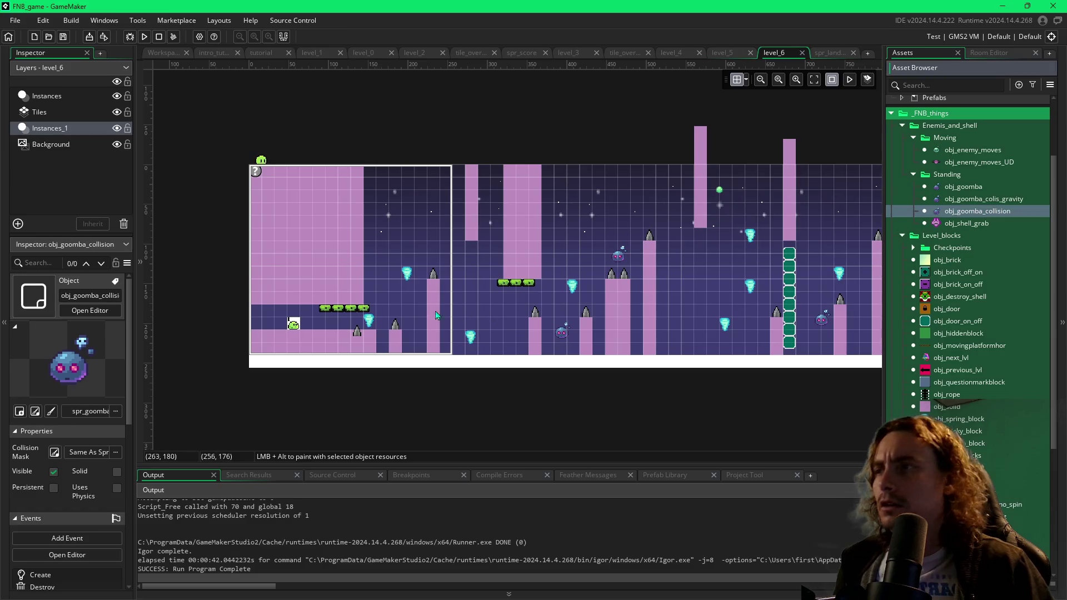
pyautogui.click(399, 301)
pyautogui.press('F5')
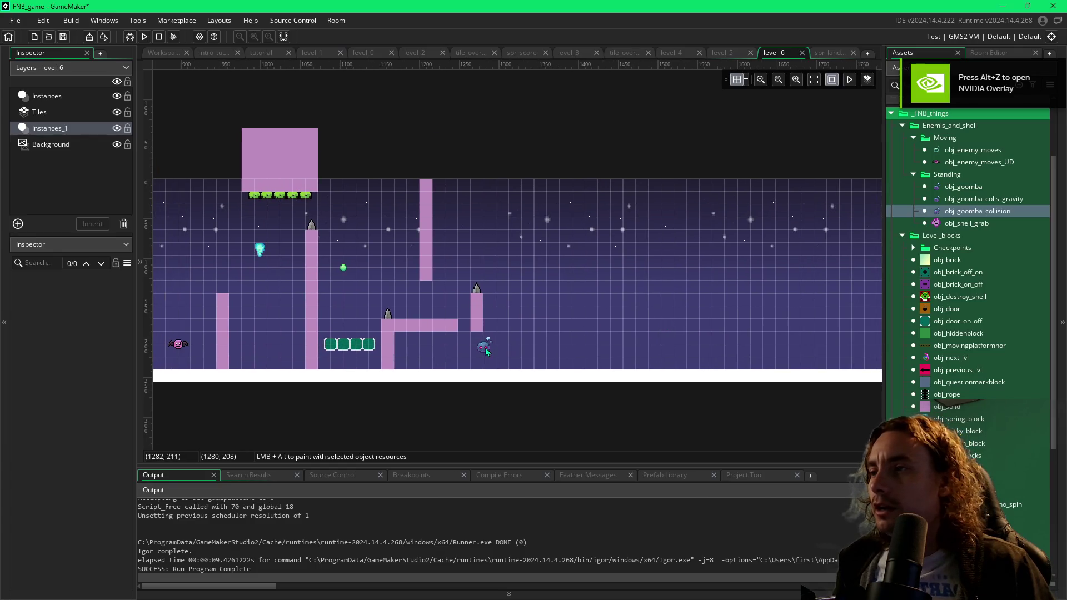
pyautogui.click(485, 348)
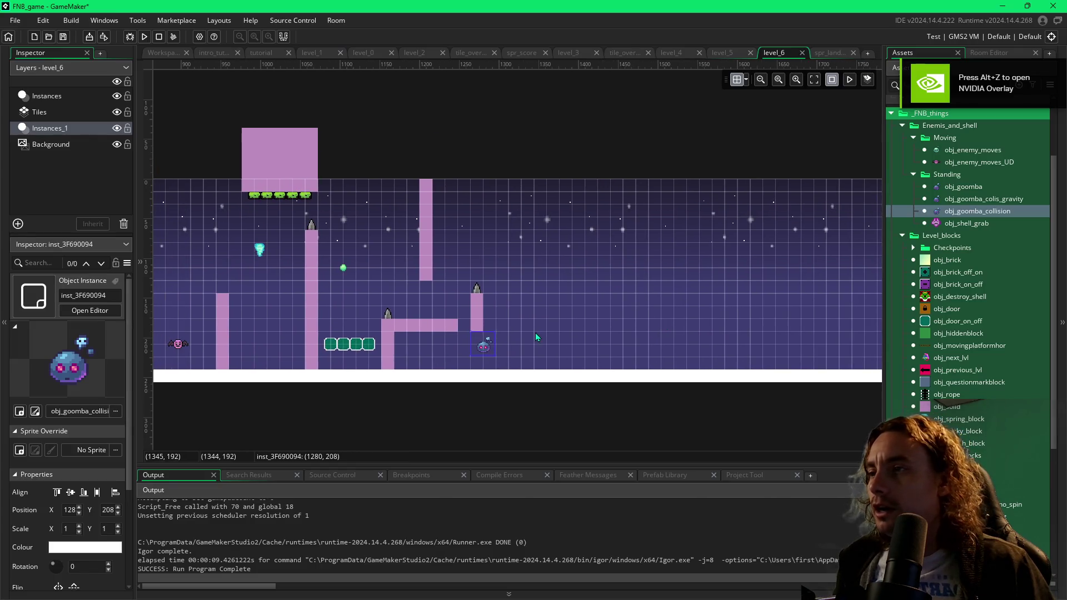
pyautogui.moveTo(536, 333); pyautogui.dragTo(581, 328)
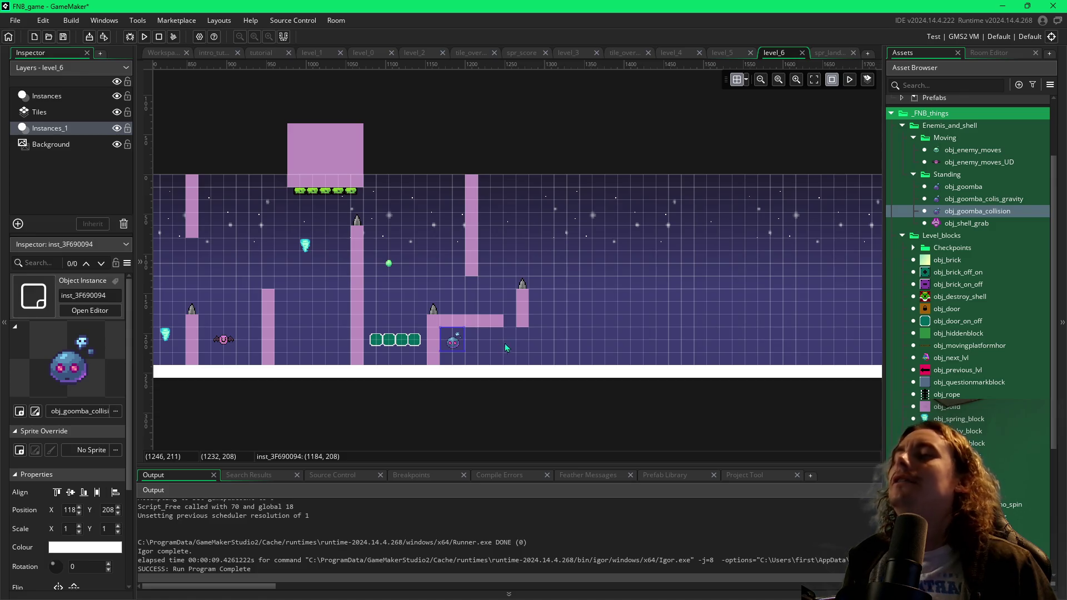
# - Place two stacked obj_door_on_off blocks right of the goomba, the lower at X 1216, Y 224
pyautogui.click(928, 322)
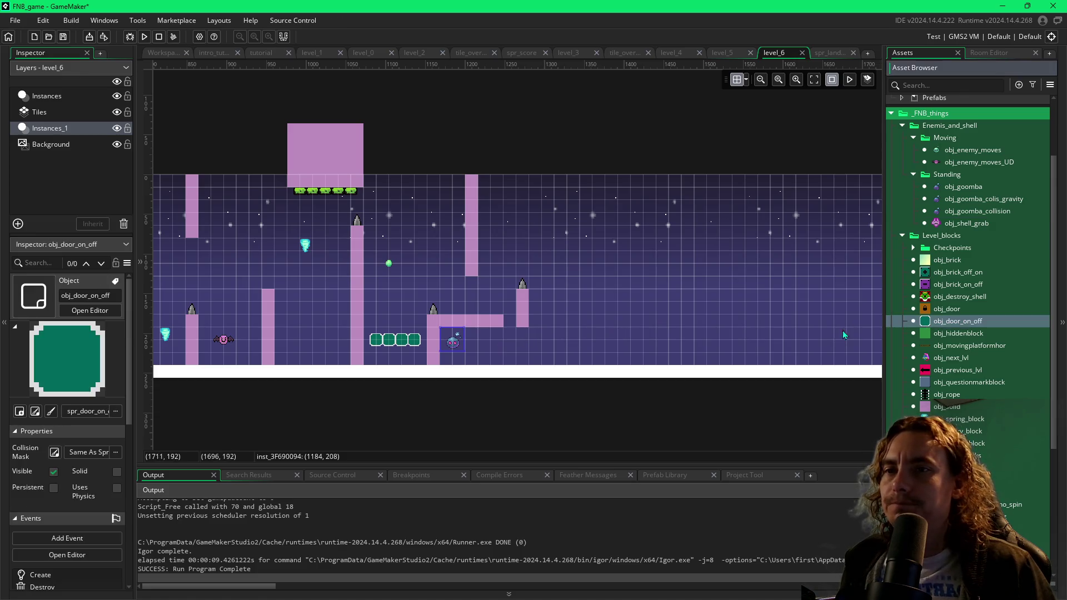
pyautogui.keyDown('alt'); pyautogui.click(472, 341); pyautogui.keyUp('alt')
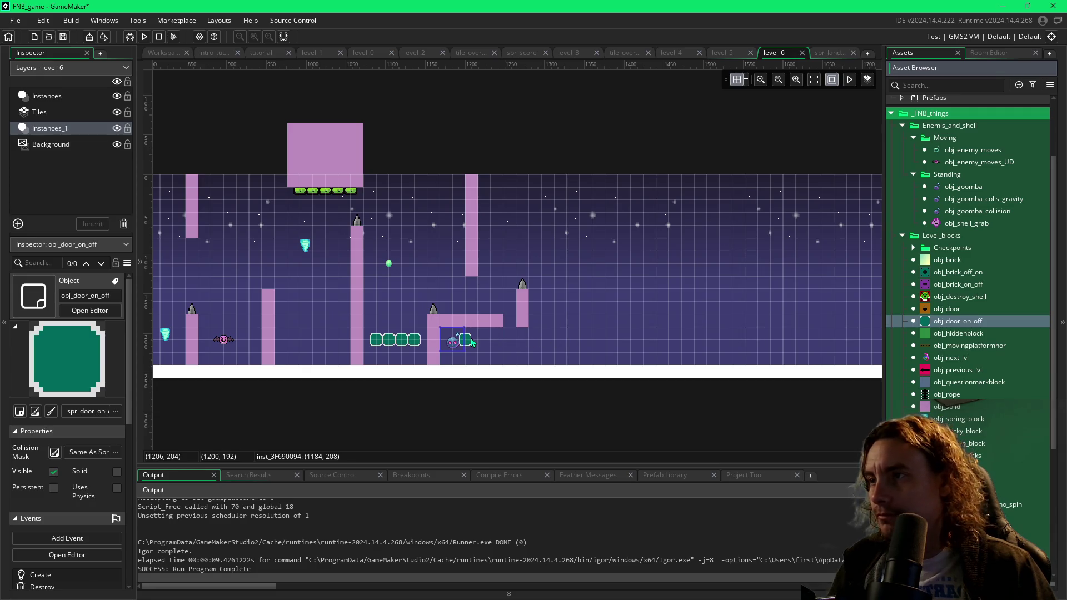
pyautogui.keyDown('alt'); pyautogui.click(479, 354); pyautogui.keyUp('alt')
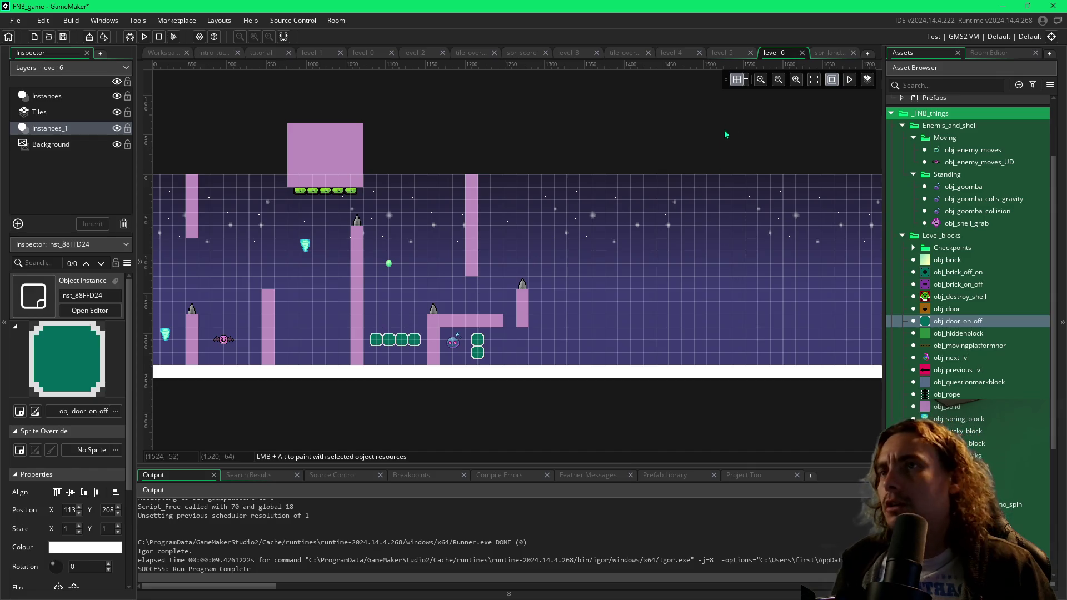
# - Turn off grid snapping and shorten the obj_solid pillar under the L-shaped ledge
pyautogui.click(747, 80)
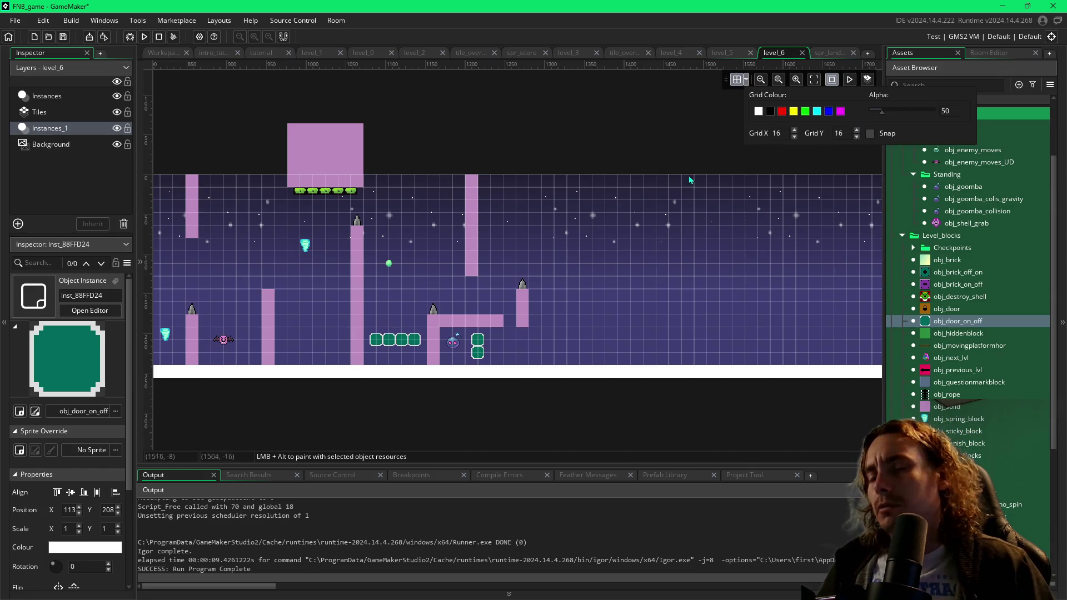
pyautogui.moveTo(372, 317); pyautogui.dragTo(412, 344)
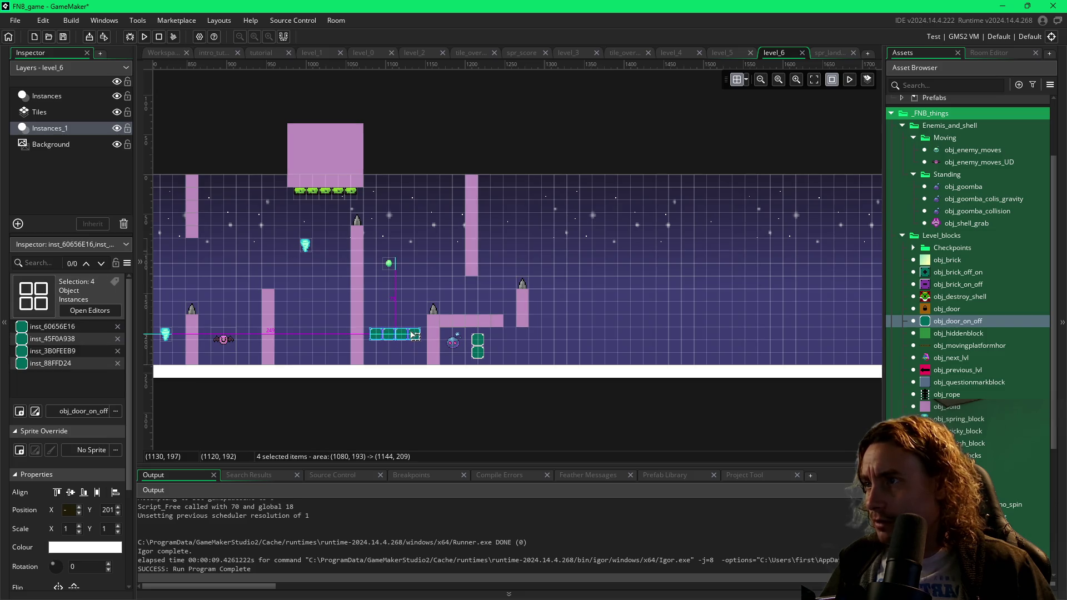
pyautogui.click(437, 351)
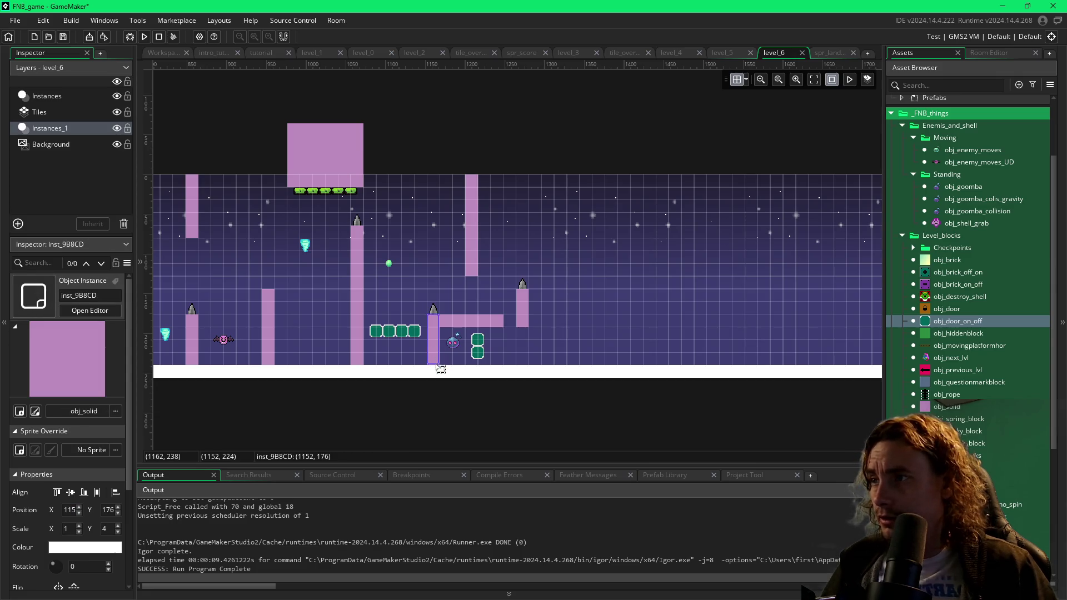
pyautogui.moveTo(436, 340); pyautogui.dragTo(436, 340)
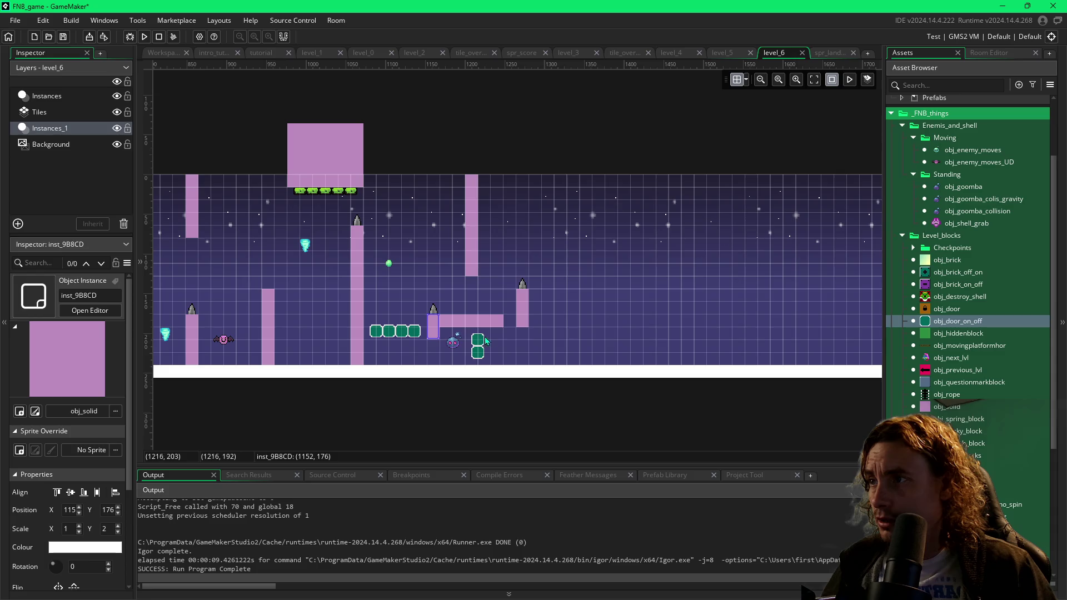
pyautogui.click(746, 83)
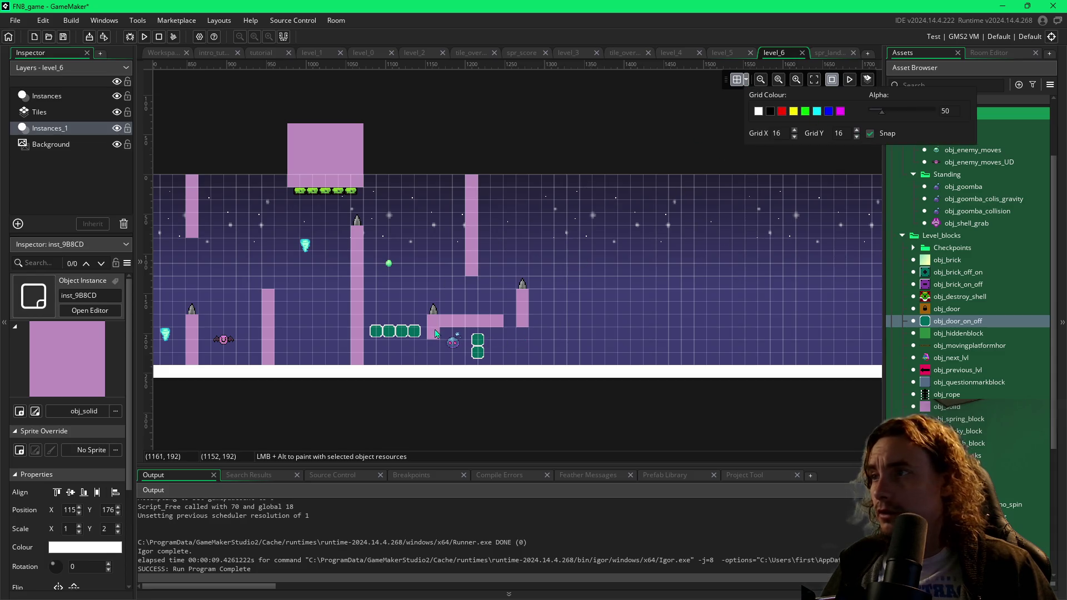
pyautogui.click(437, 336)
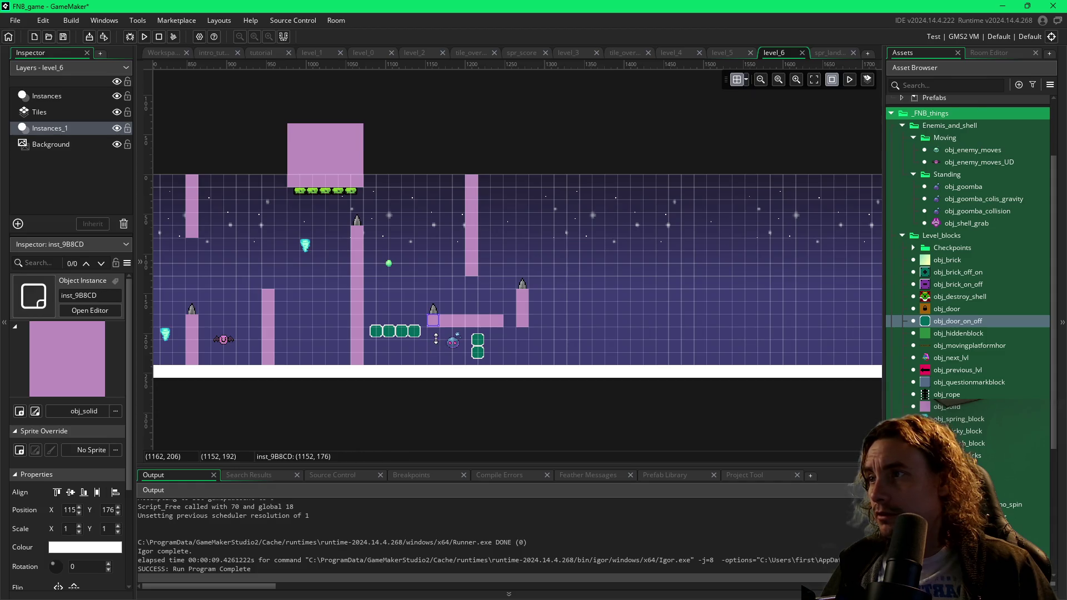
# - Move the goomba left to X 1104, Y 221, put a door under the pillar, delete the spare
pyautogui.click(449, 342)
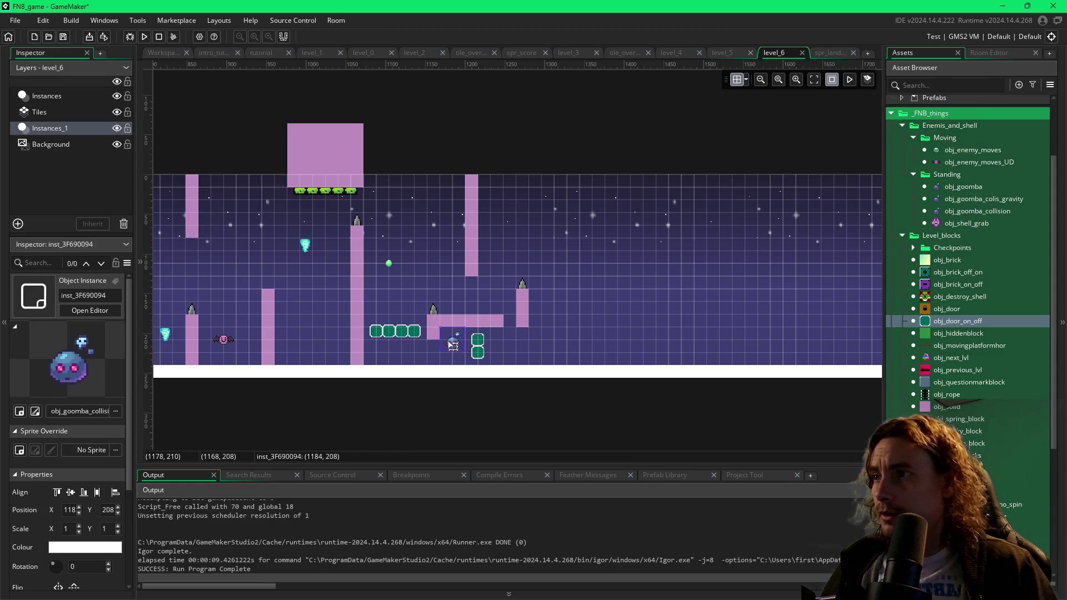
pyautogui.click(747, 82)
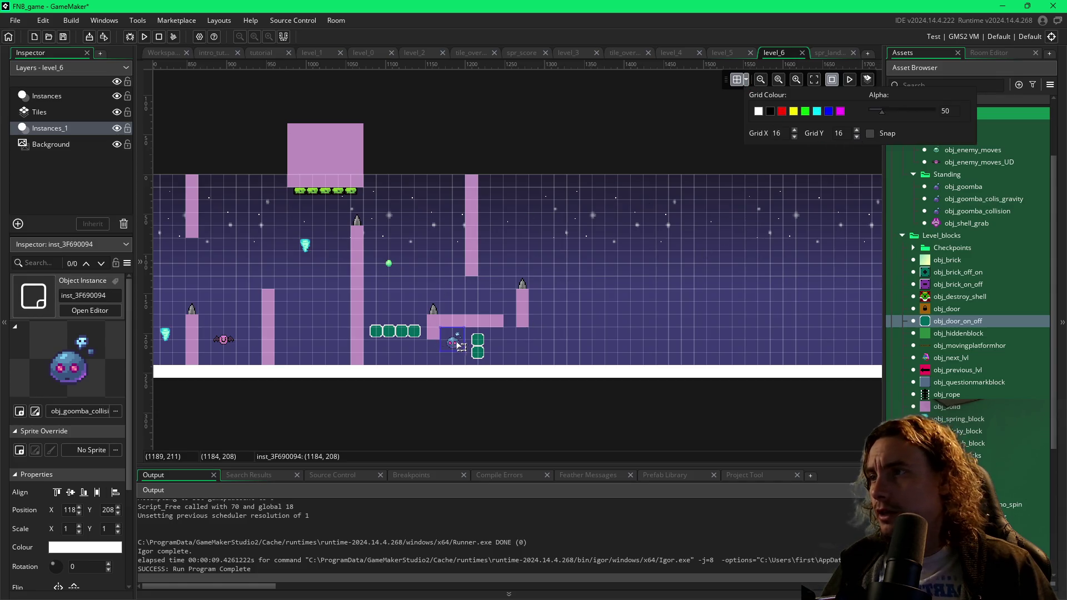
pyautogui.moveTo(461, 346); pyautogui.dragTo(396, 356)
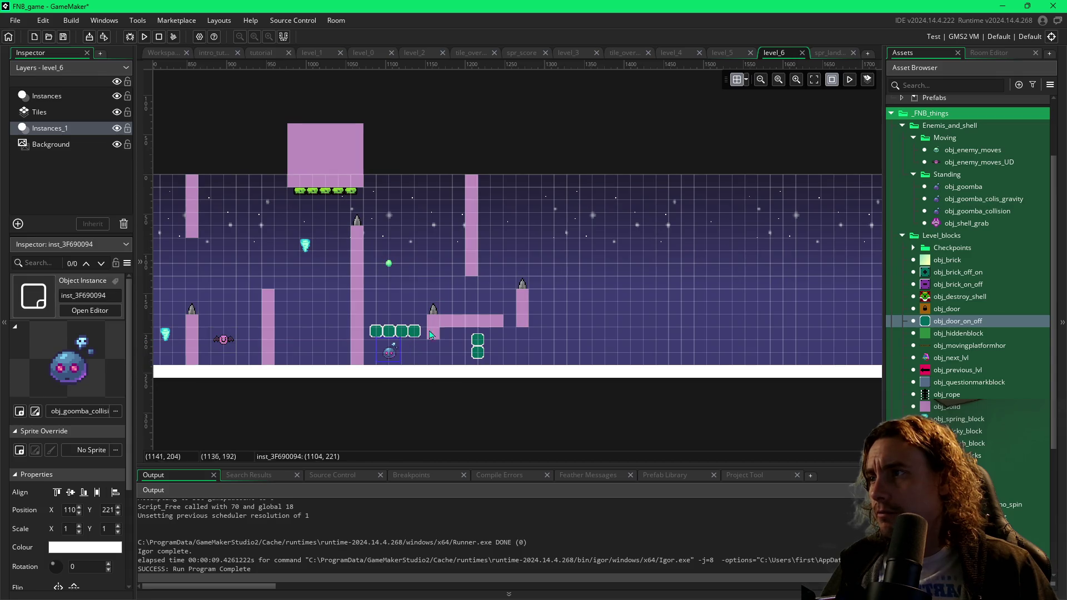
pyautogui.moveTo(477, 352); pyautogui.dragTo(442, 359)
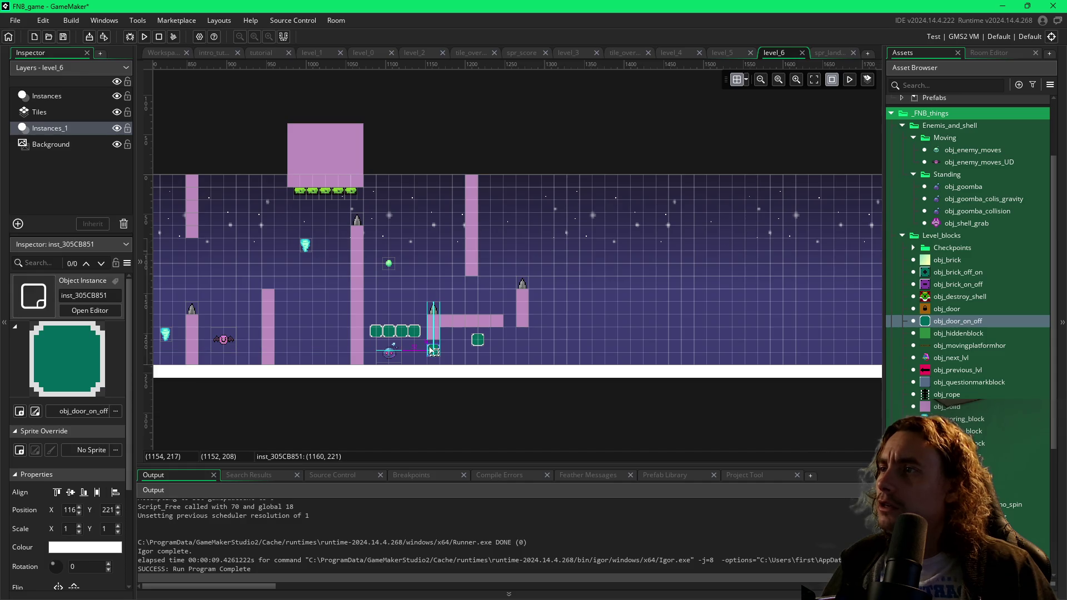
pyautogui.press('Delete')
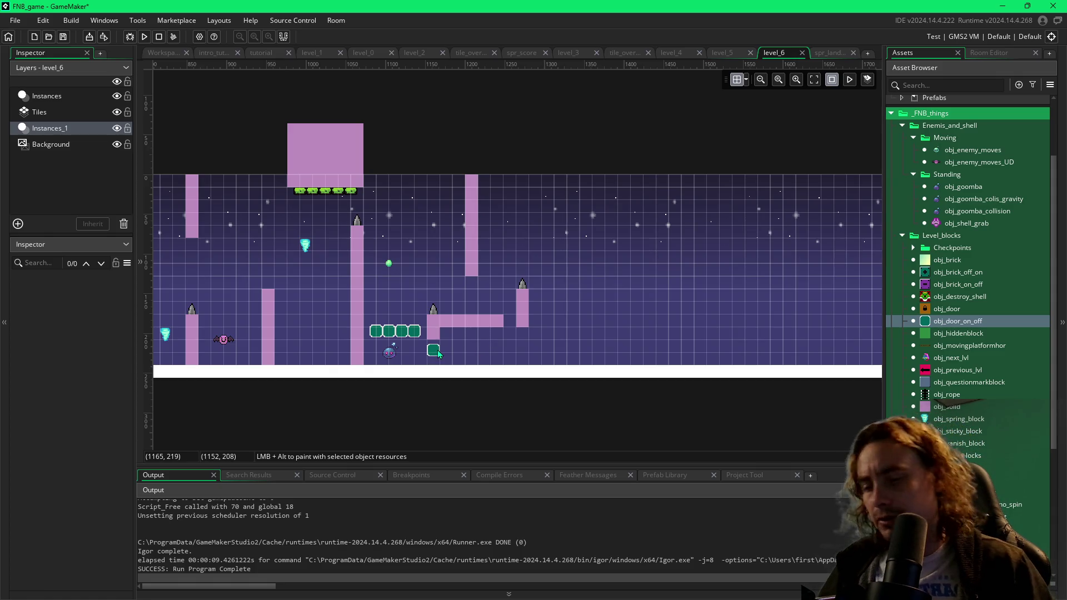
# - Build and run level_6, flying the blob past spikes and pillars up to the L-shaped ledge
pyautogui.press('F5')
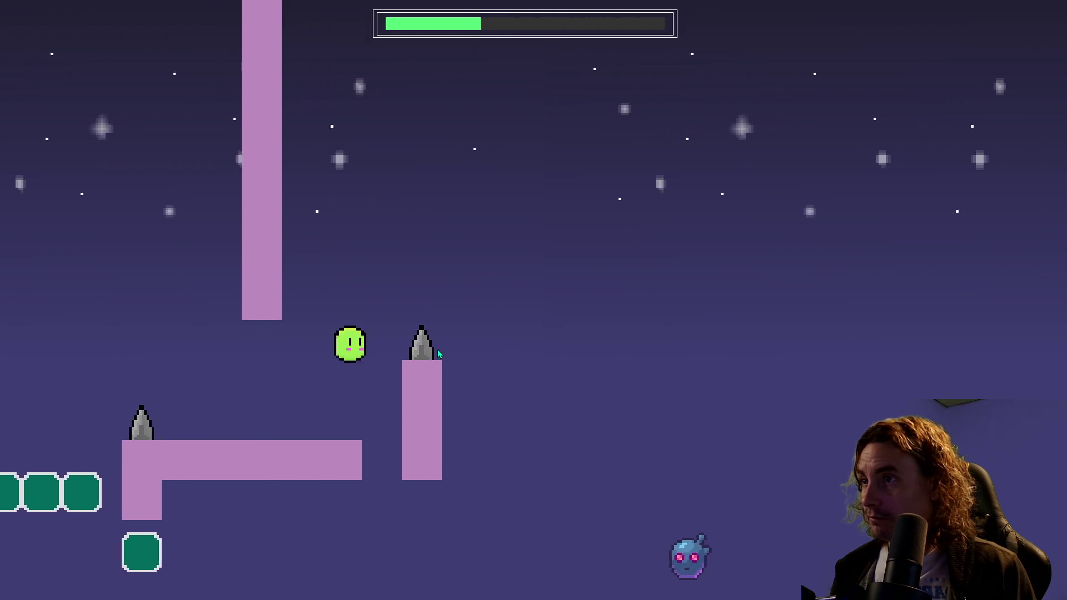
pyautogui.press('space')
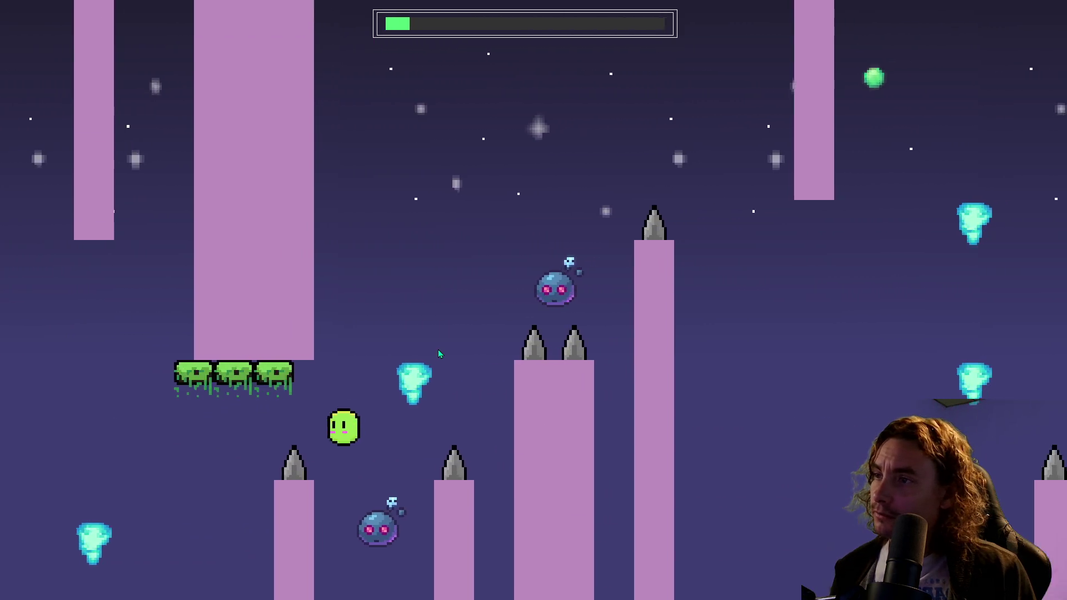
pyautogui.press('space')
pyautogui.press('space')
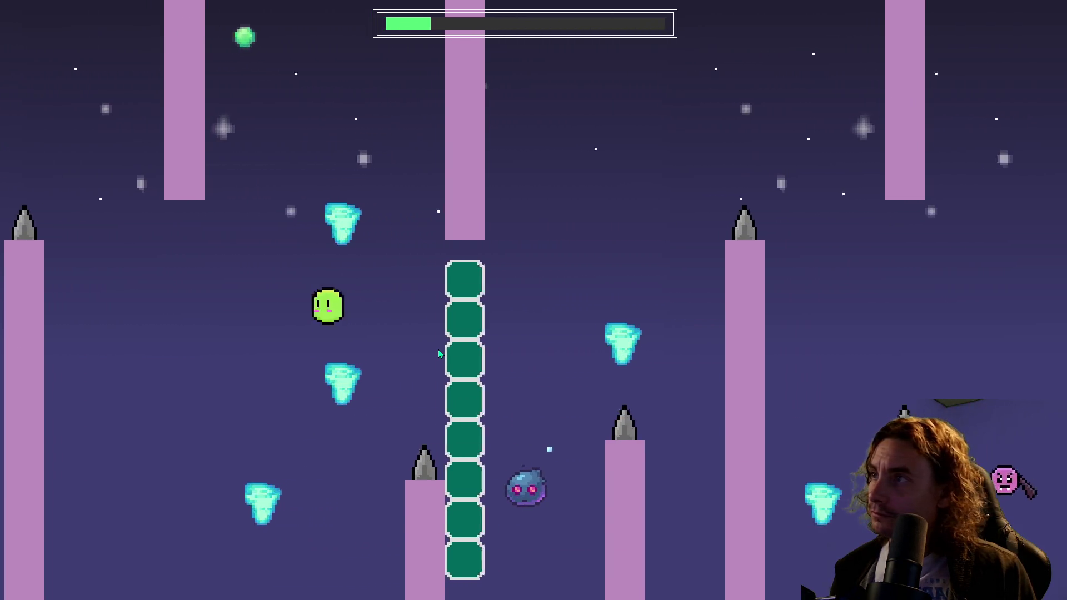
pyautogui.press('space')
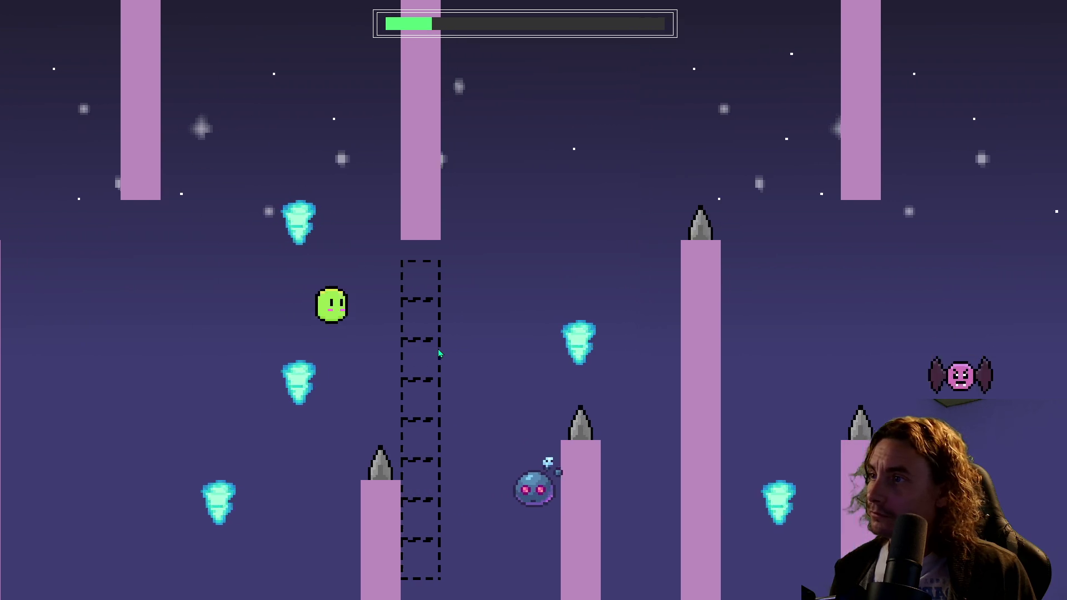
pyautogui.press('space')
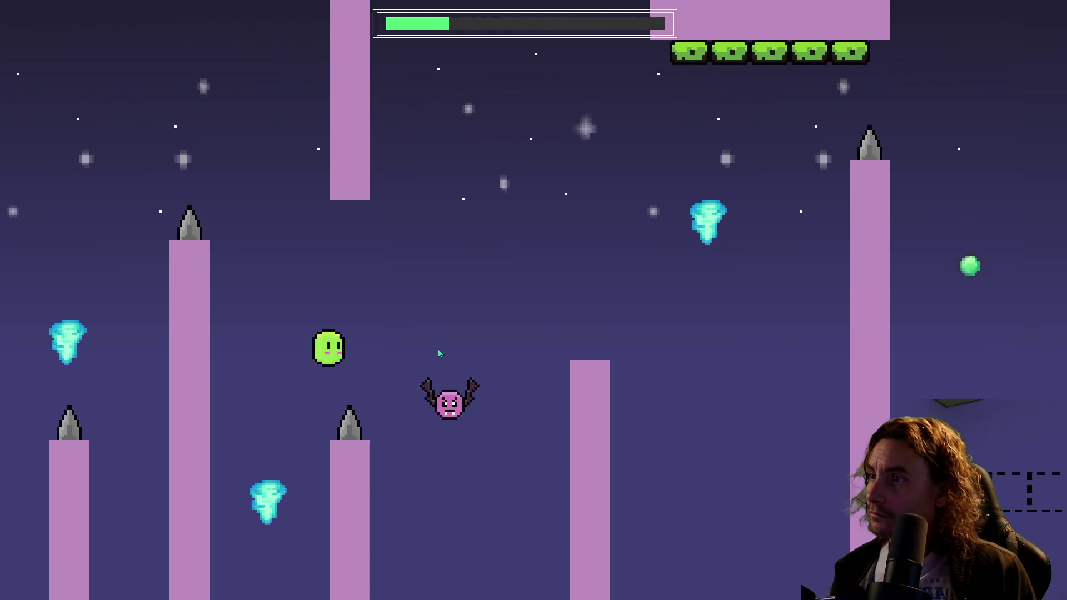
pyautogui.press('space')
pyautogui.press('space')
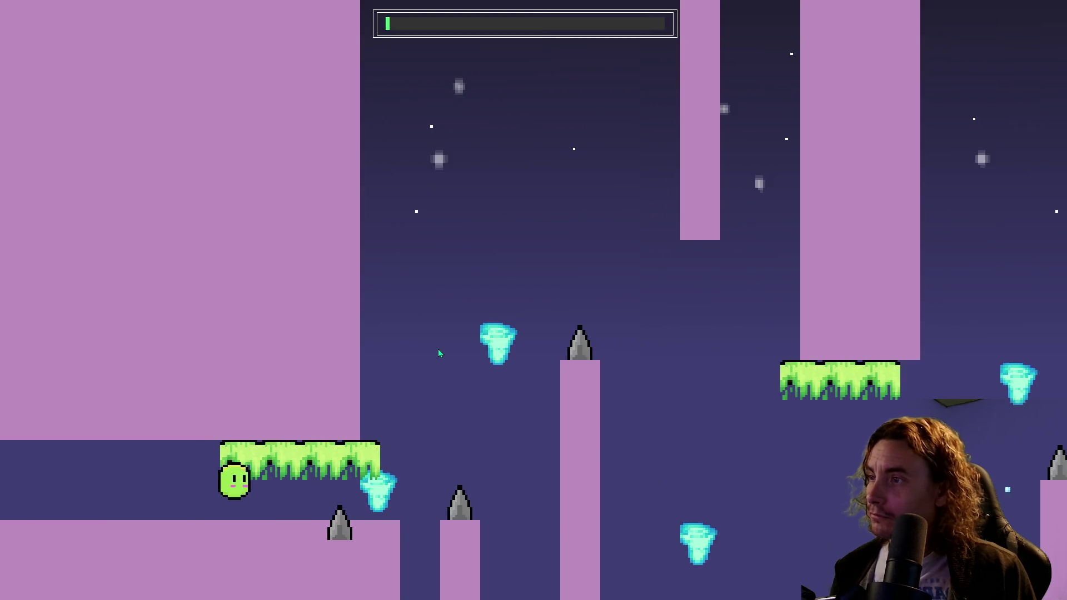
pyautogui.press('space')
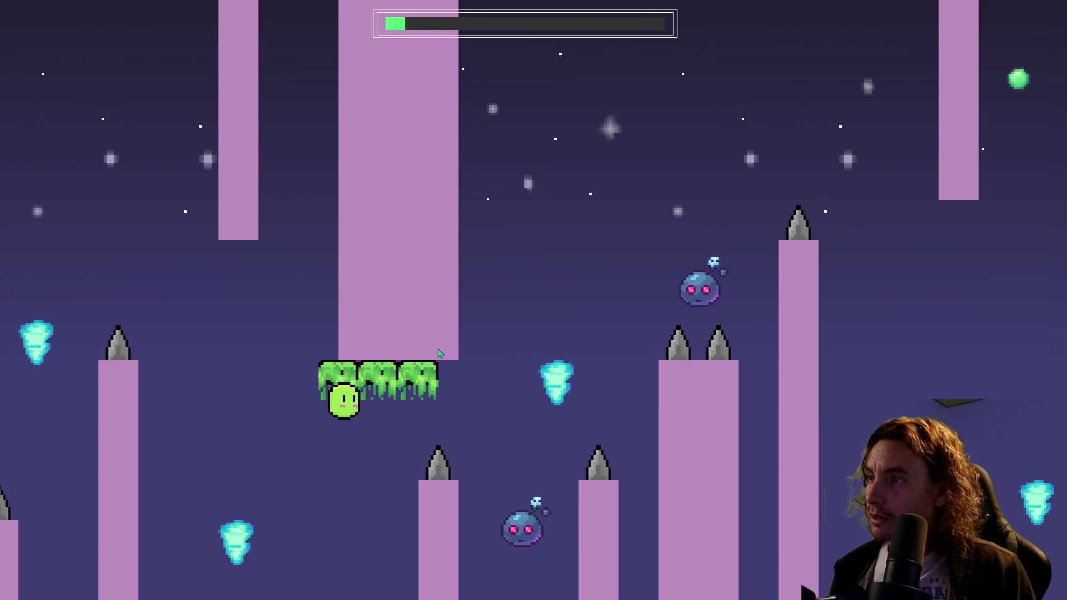
pyautogui.press('space')
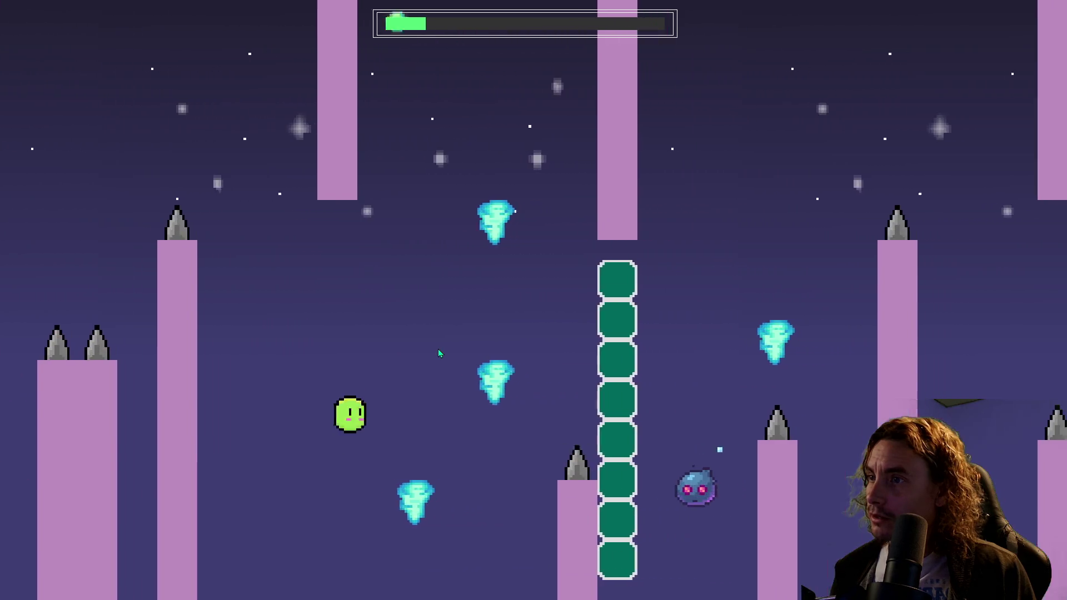
pyautogui.press('space')
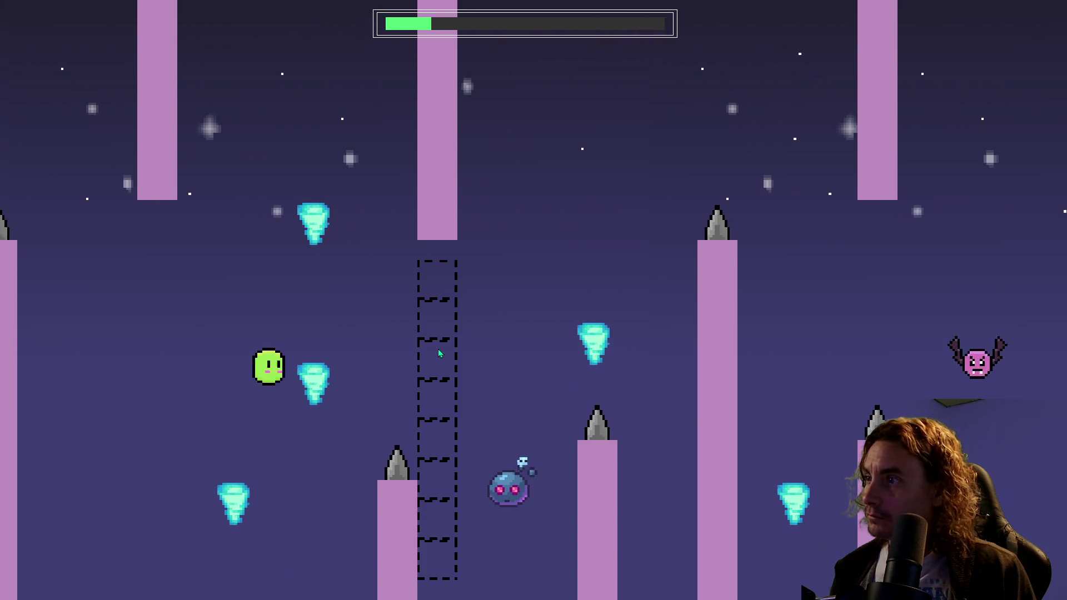
pyautogui.press('space')
pyautogui.press('space')
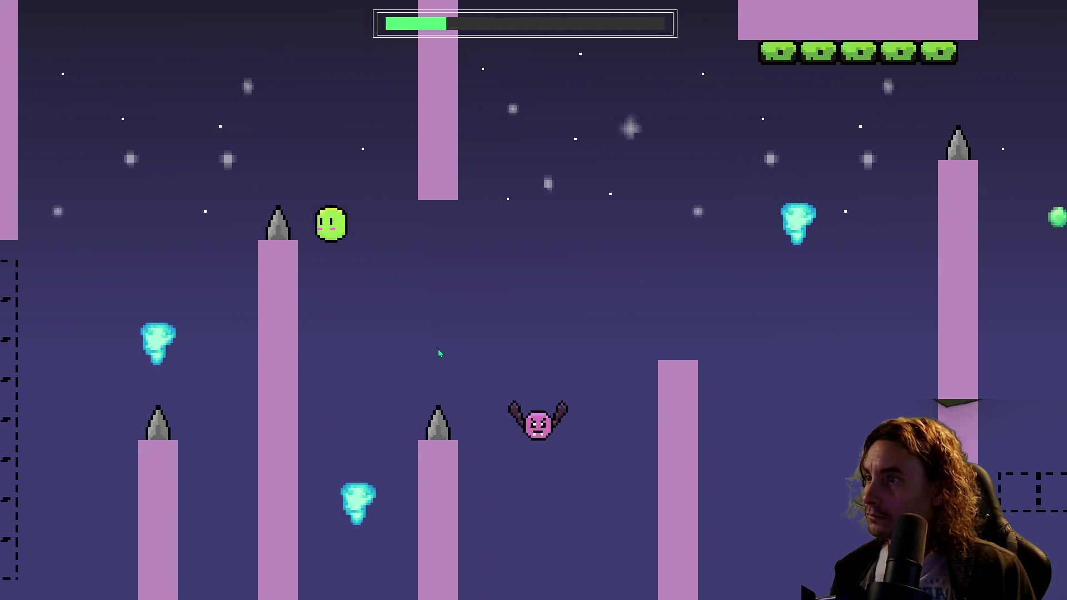
pyautogui.press('space')
pyautogui.press('space')
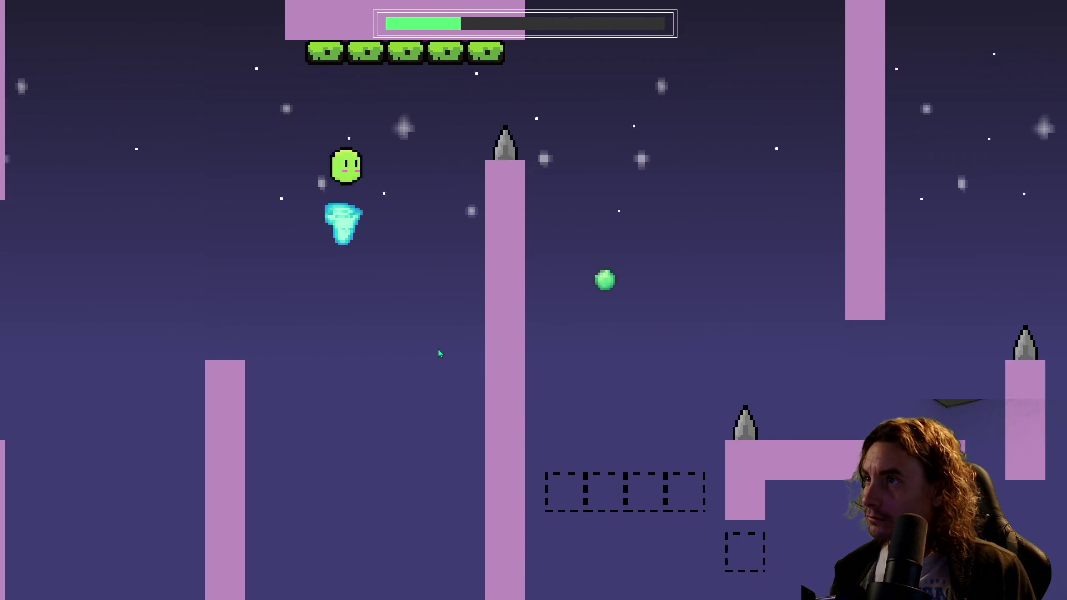
pyautogui.press('space')
pyautogui.press('space')
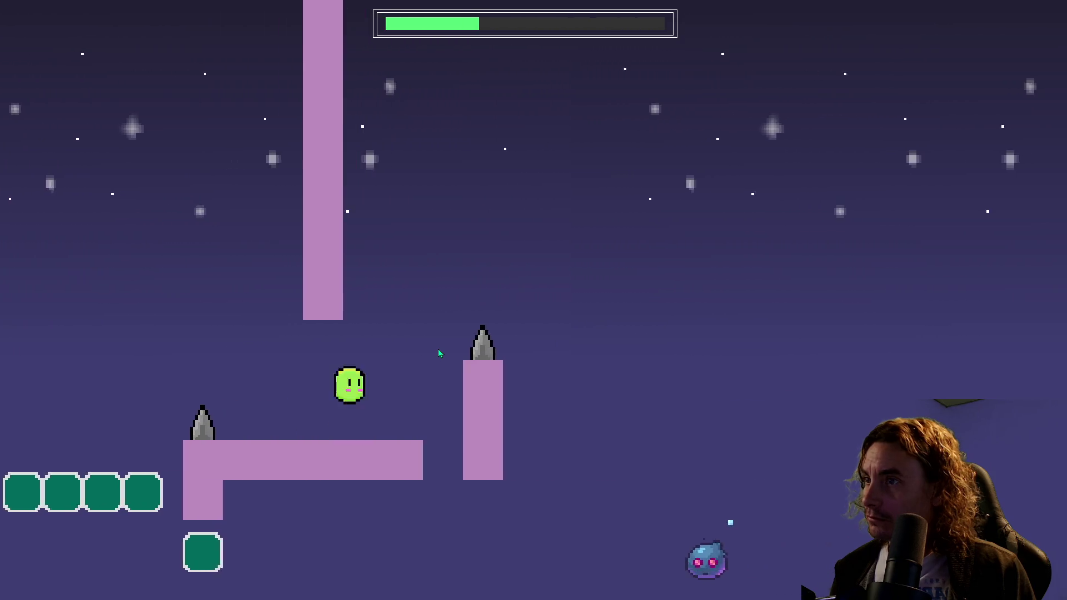
pyautogui.press('space')
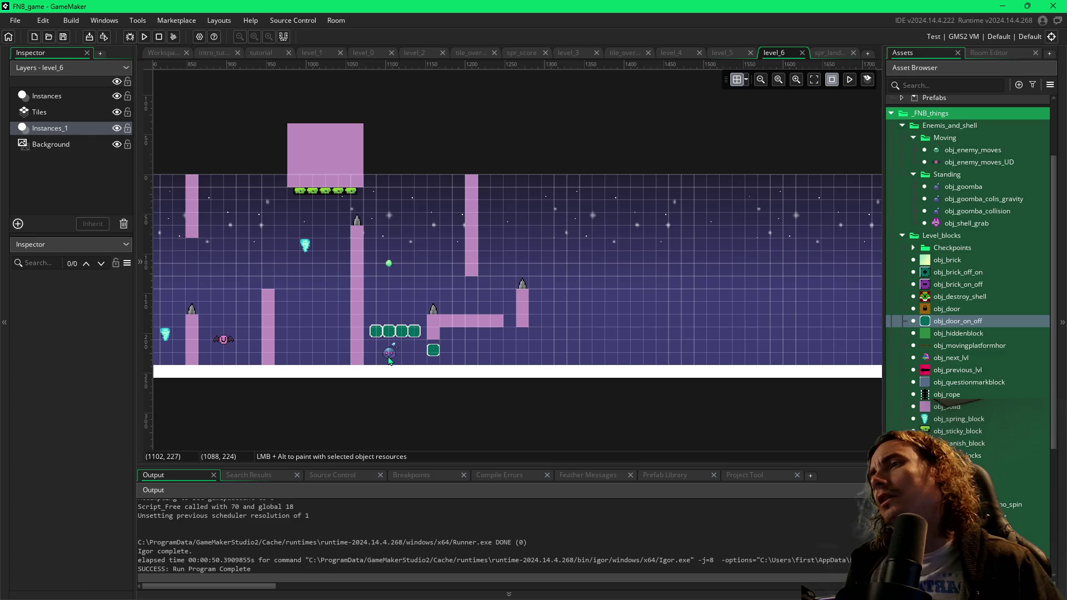
# - Drag the slime enemy under the green block row a little to the left
pyautogui.click(391, 355)
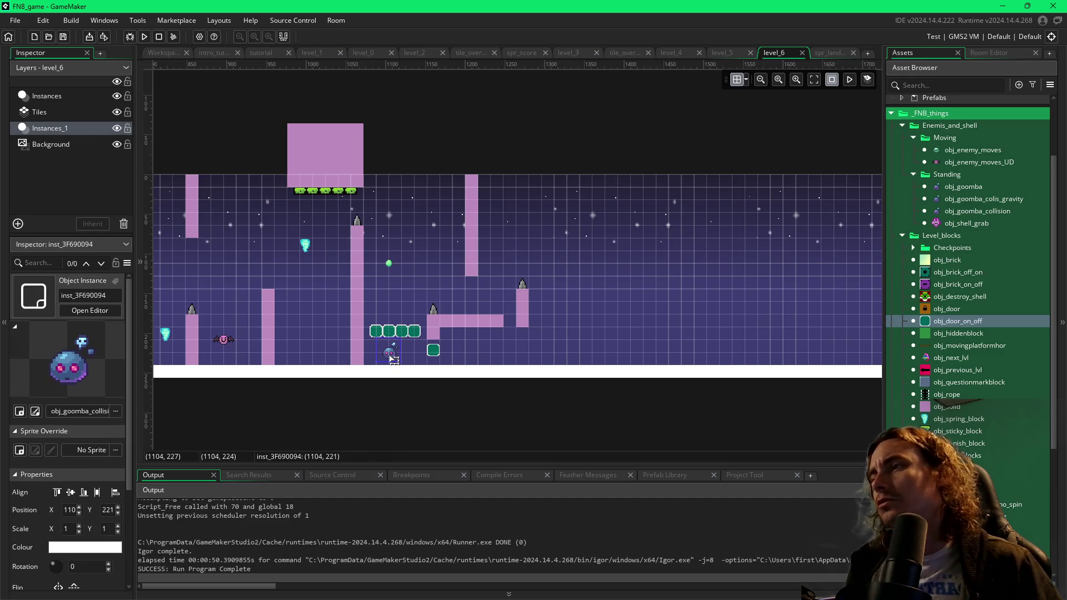
pyautogui.moveTo(391, 358); pyautogui.dragTo(377, 359)
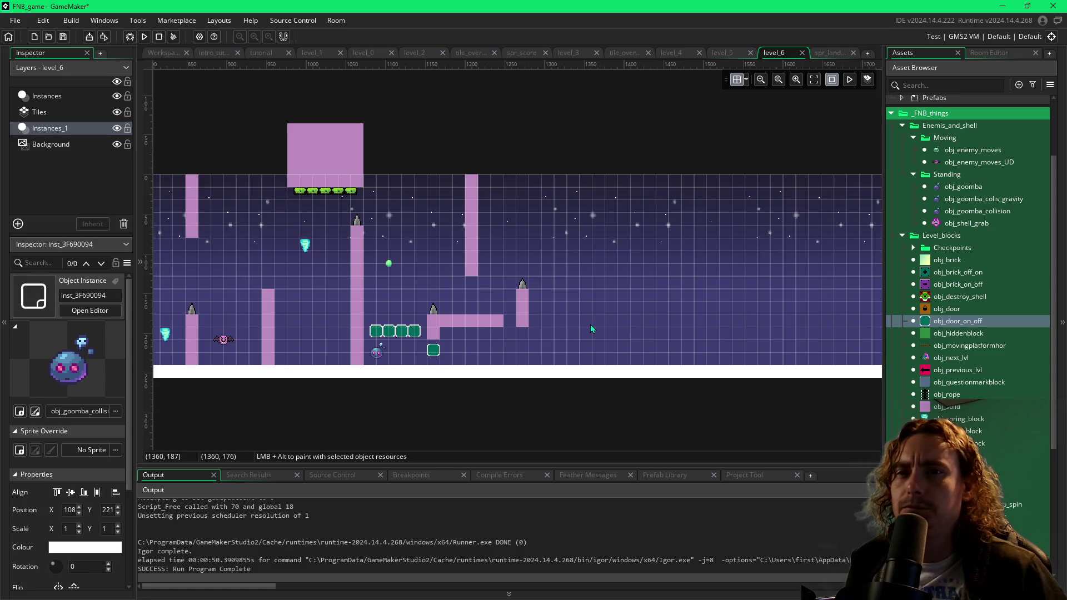
# - Restore the editor from full screen, push it aside, deselect the enemy, then drag it back
pyautogui.click(1027, 7)
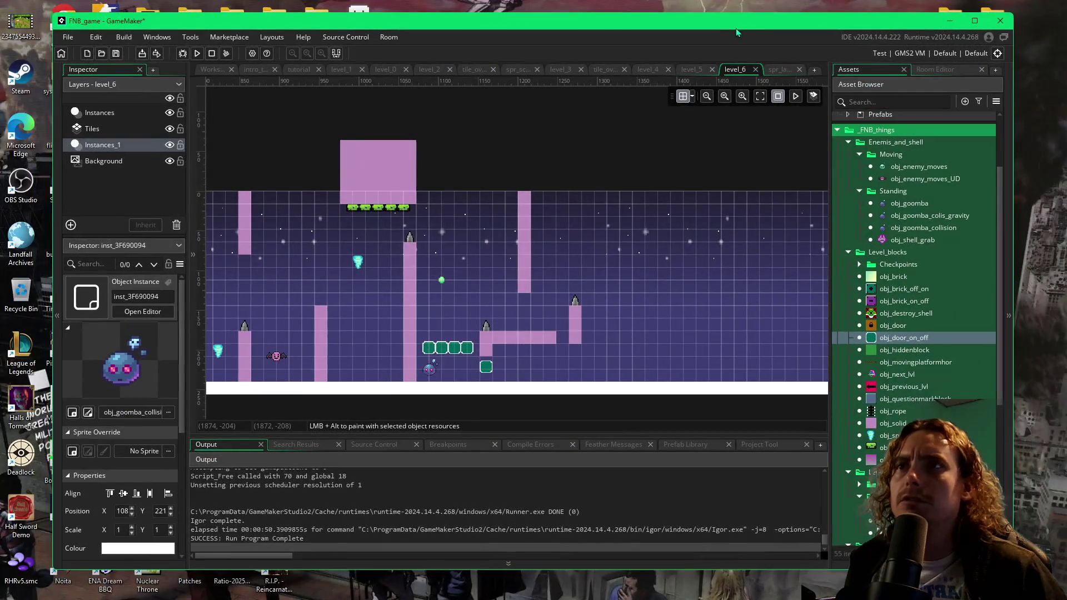
pyautogui.moveTo(333, 34)
pyautogui.mouseDown()
pyautogui.moveTo(569, 11)
pyautogui.moveTo(985, 2)
pyautogui.mouseUp()
pyautogui.moveTo(870, 0); pyautogui.dragTo(1053, 8)
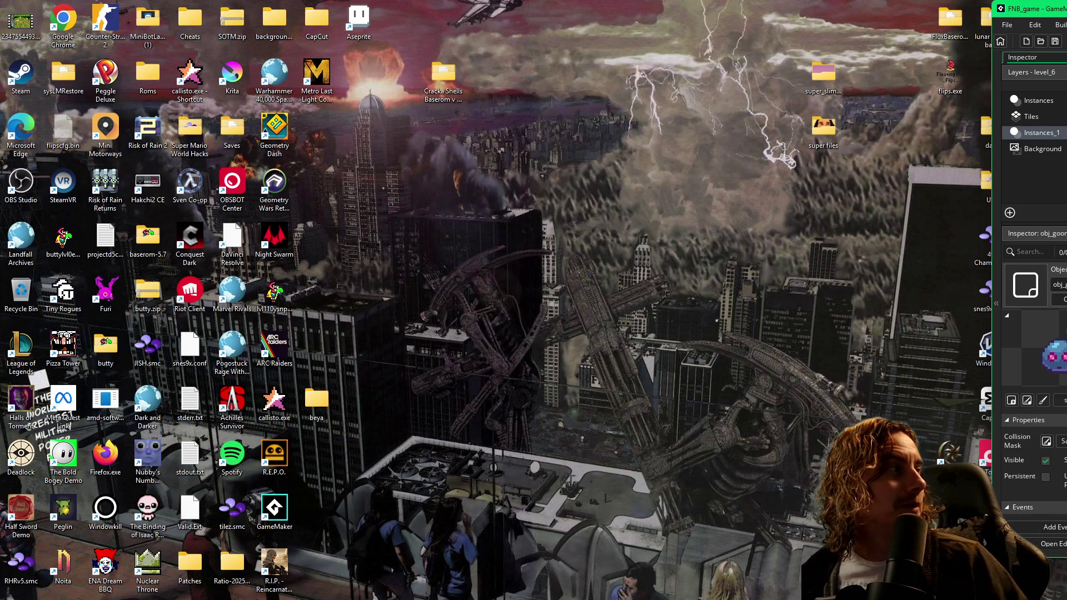
pyautogui.press('Escape')
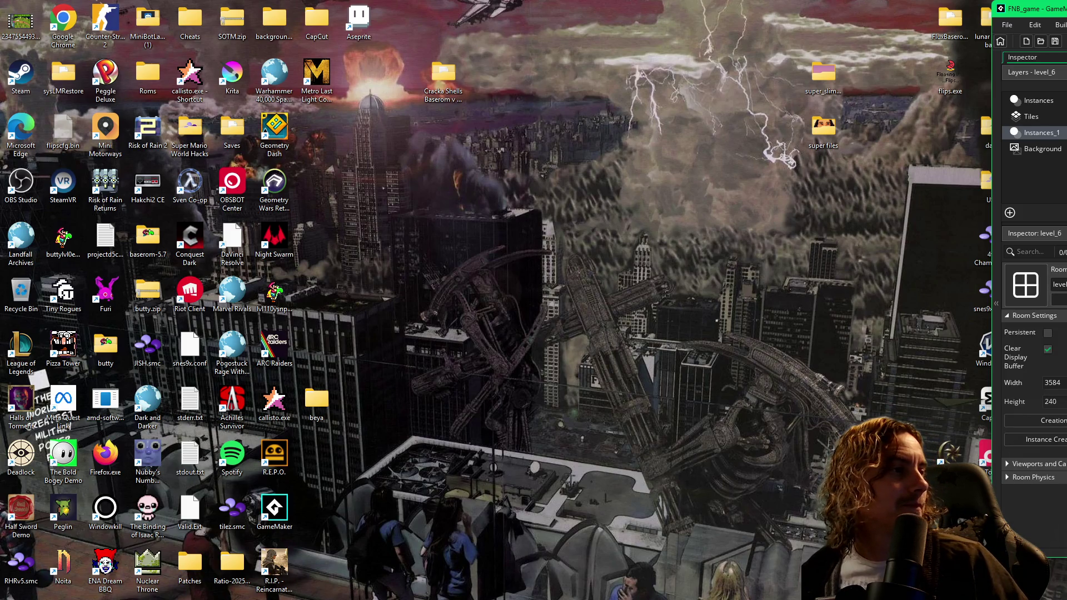
pyautogui.moveTo(1066, 17)
pyautogui.mouseDown()
pyautogui.moveTo(949, 76)
pyautogui.moveTo(606, 32)
pyautogui.mouseUp()
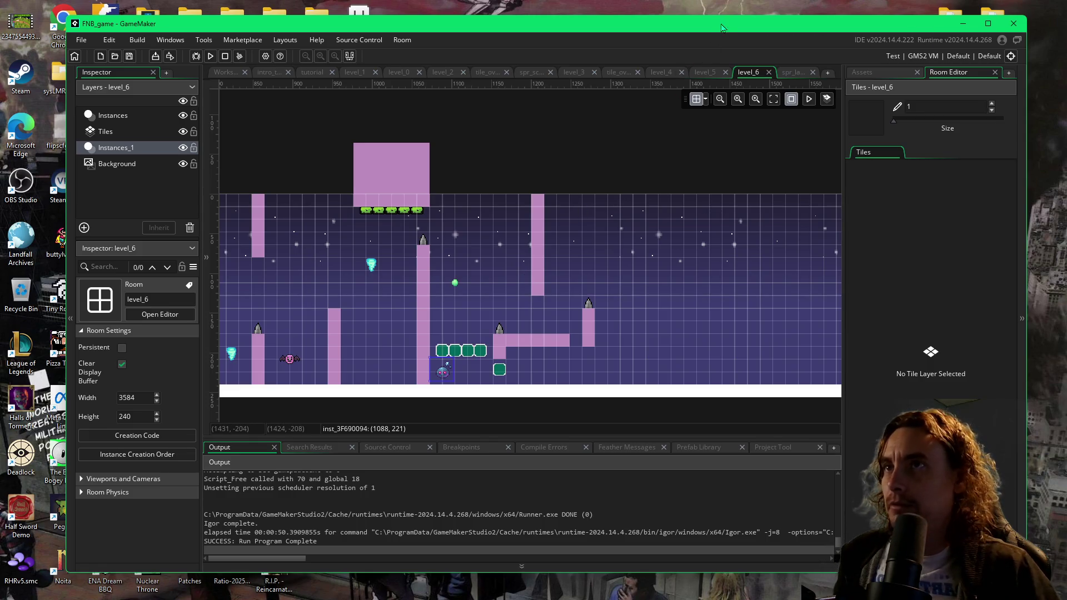
# - Playtest Level_6, then rebuild and relaunch it with the slime at 1192, 221
pyautogui.press('F5')
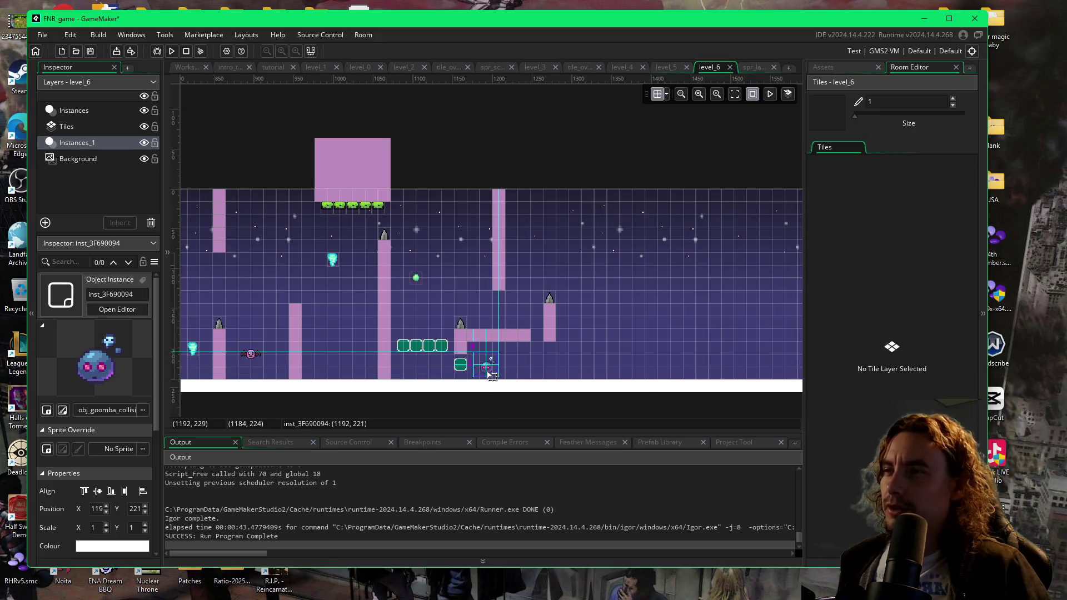
pyautogui.press('F5')
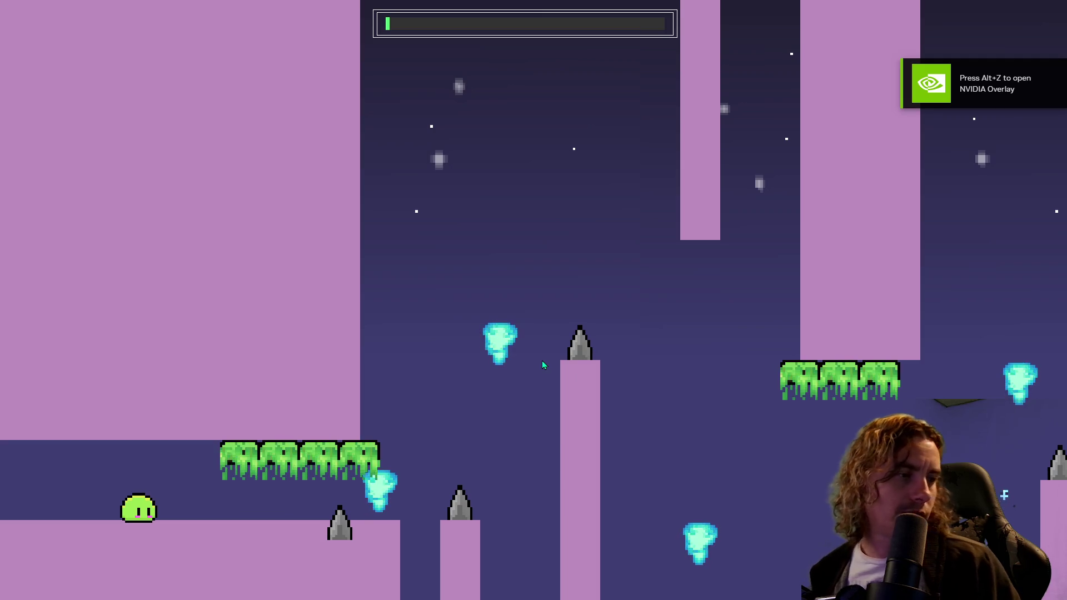
# - Jump the blob past the spiked pillars, bat and green blocks to the L-shaped ledge
pyautogui.press('Right')
pyautogui.press('space')
pyautogui.press('space')
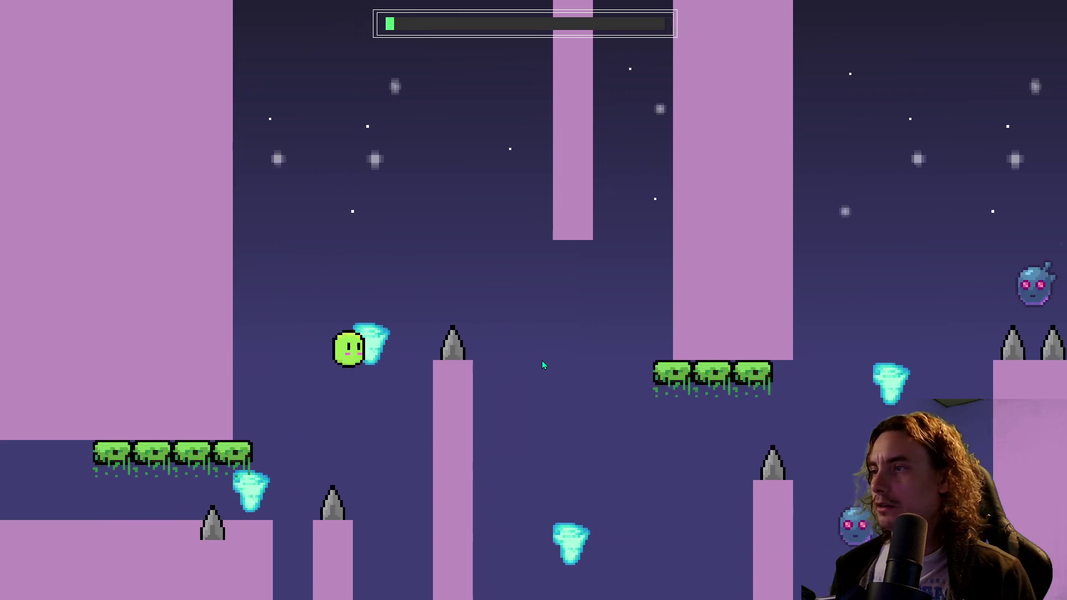
pyautogui.press('space')
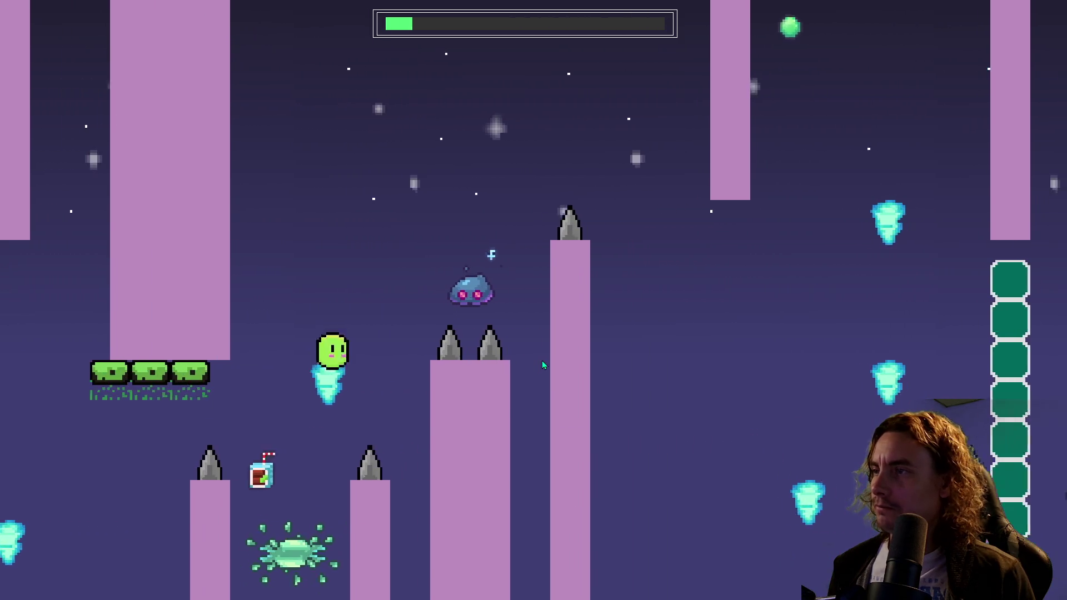
pyautogui.press('space')
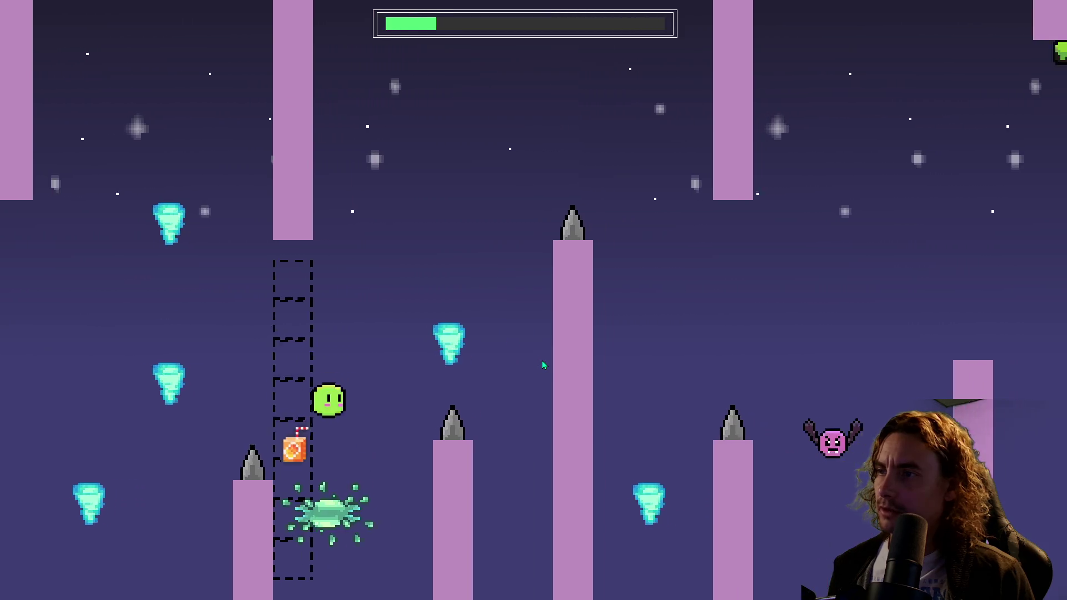
pyautogui.press('space')
pyautogui.press('space')
pyautogui.press('space')
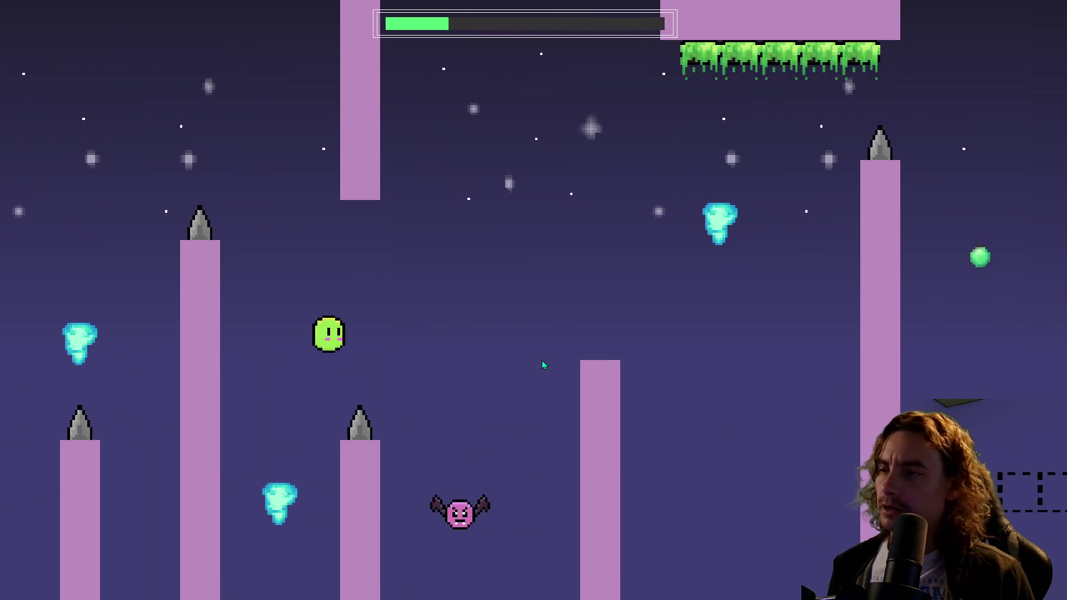
pyautogui.press('space')
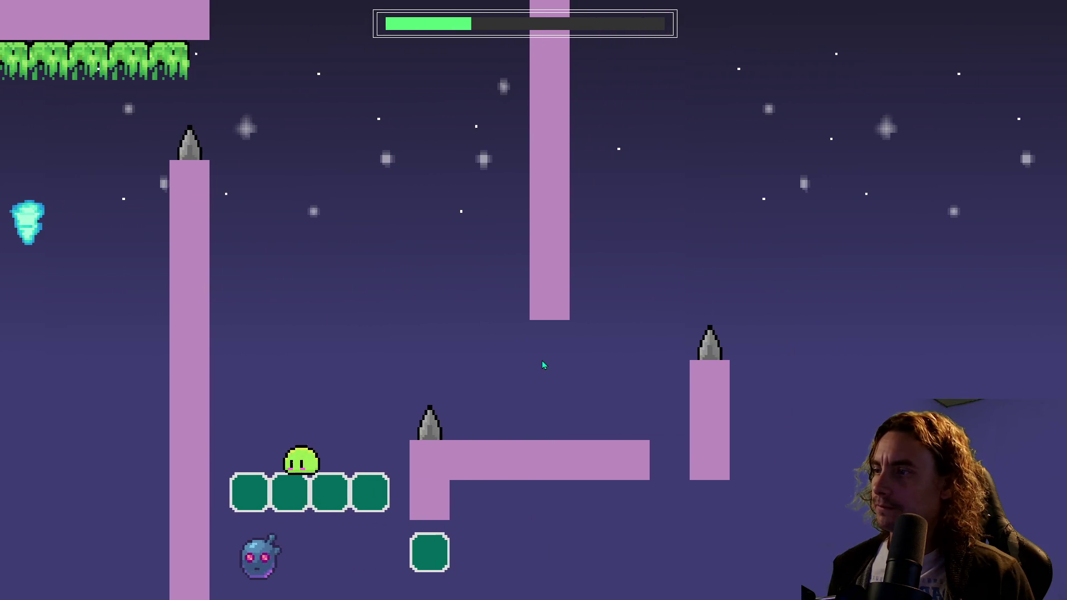
pyautogui.press('space')
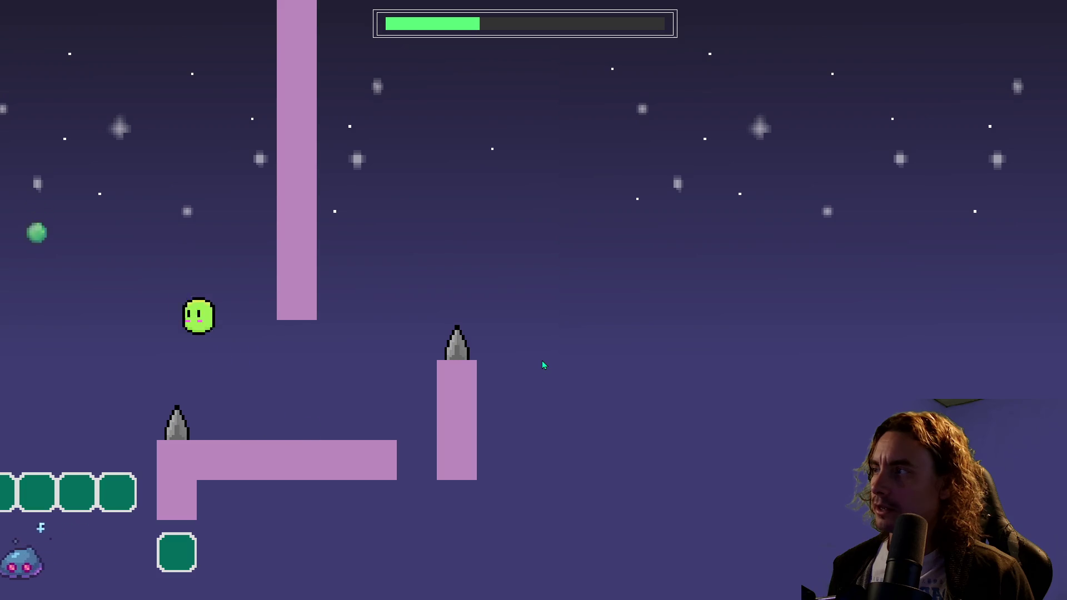
pyautogui.press('space')
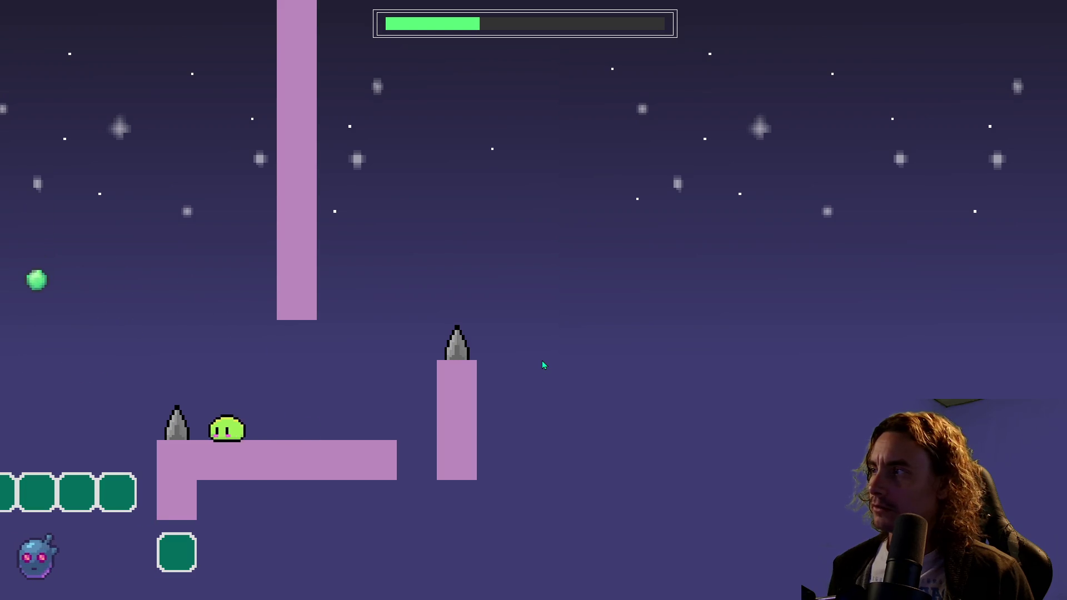
pyautogui.press('space')
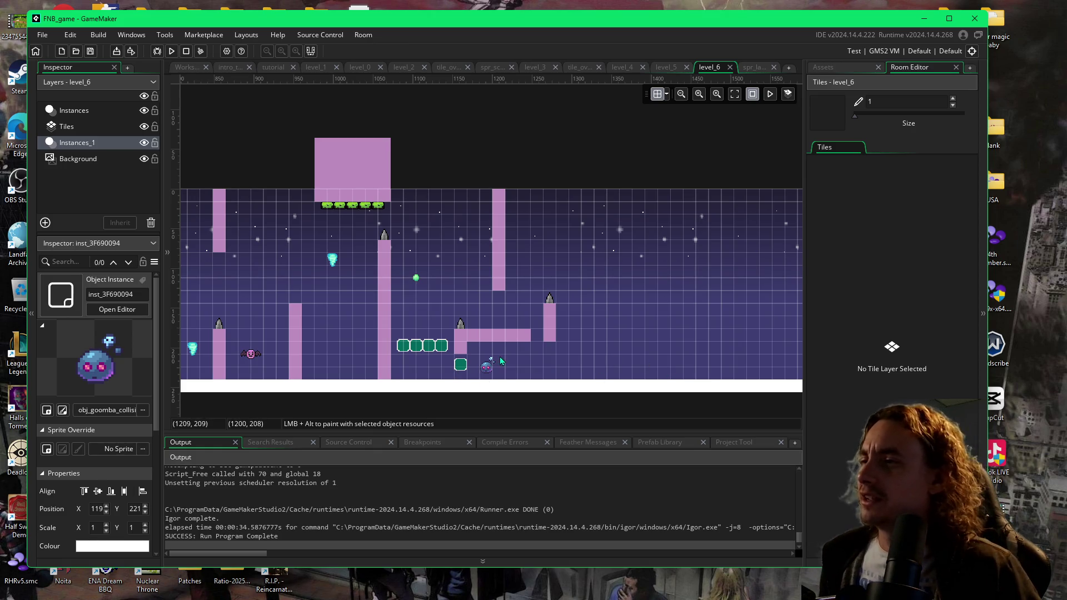
# - Delete the lone green door block below the ledge and rerun the level
pyautogui.click(462, 370)
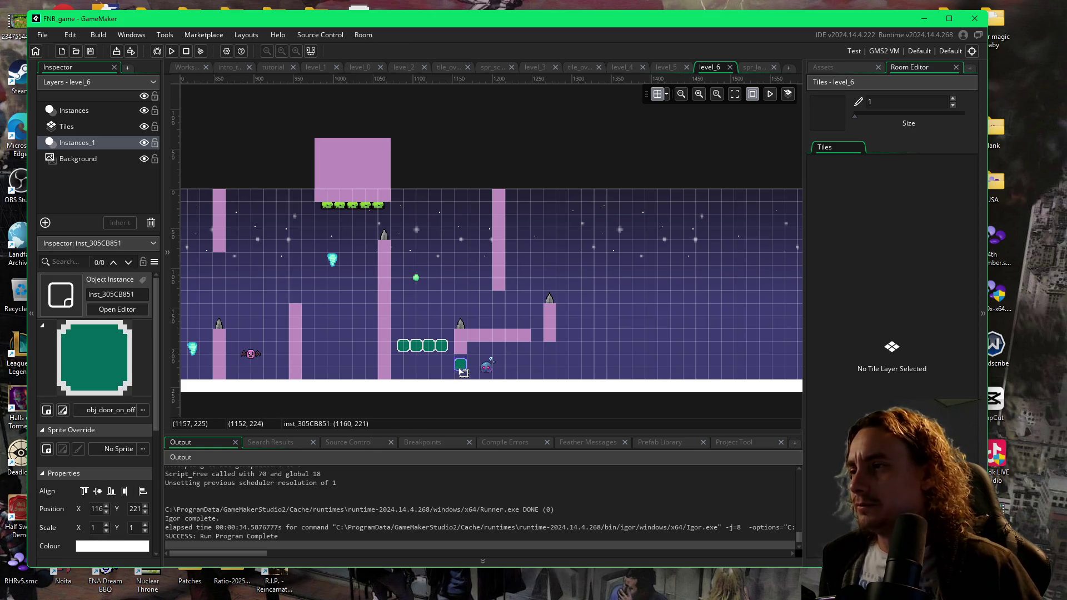
pyautogui.press('Delete')
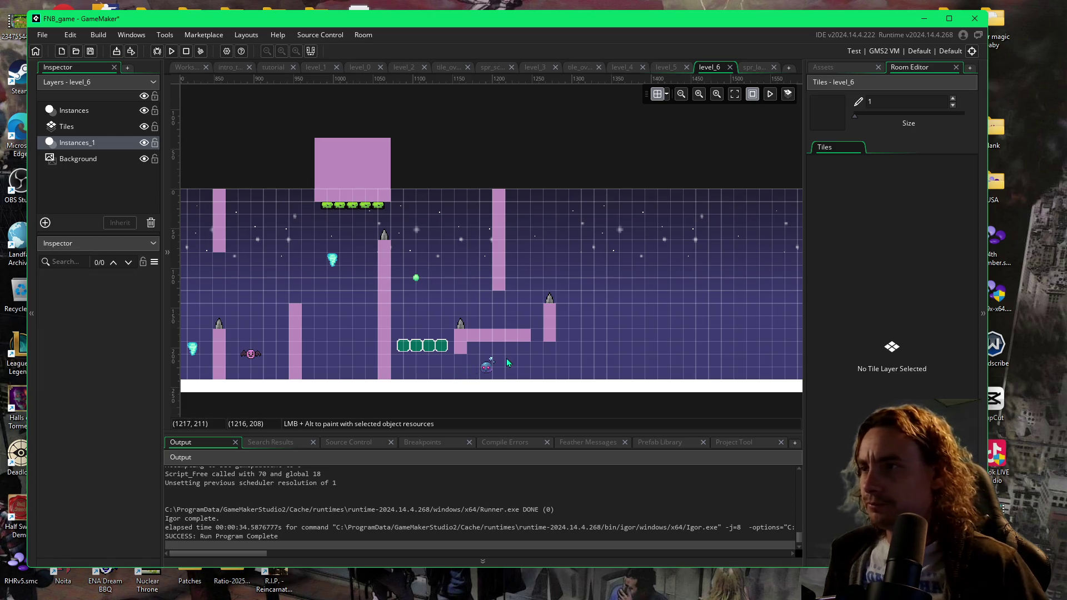
pyautogui.press('F5')
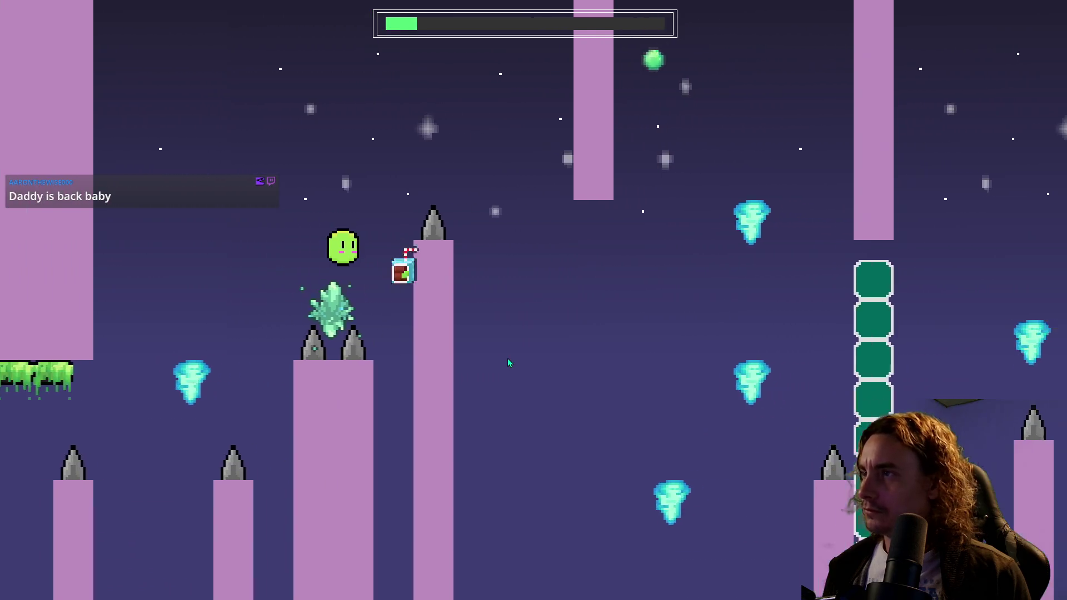
# - Flip the green character's gravity through the pillars, spikes and flying enemy past the L-shaped ledge
pyautogui.press('space')
pyautogui.press('space')
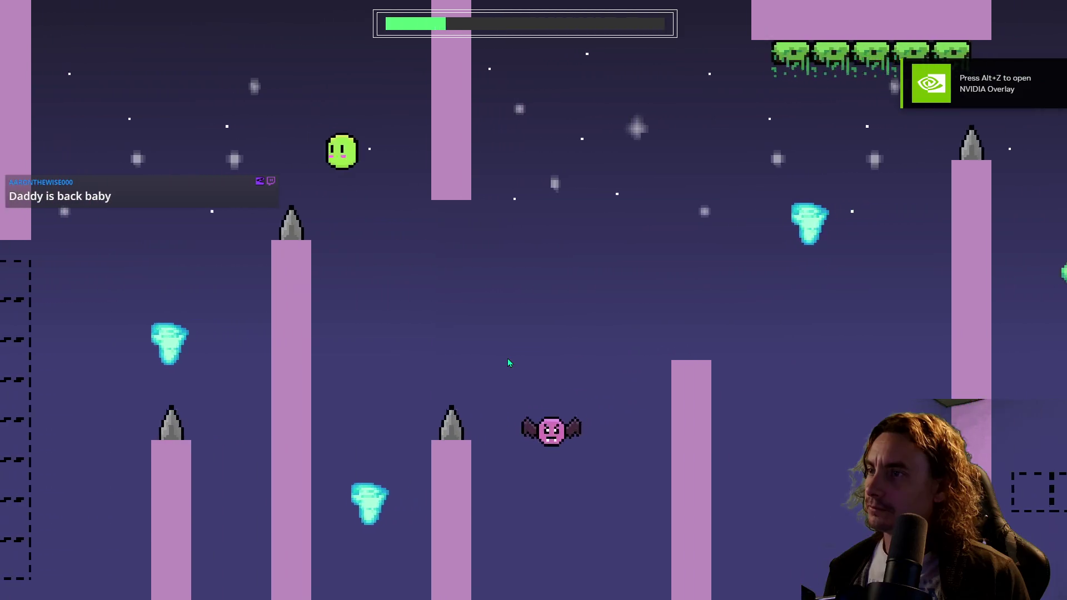
pyautogui.press('space')
pyautogui.press('space')
pyautogui.press('space')
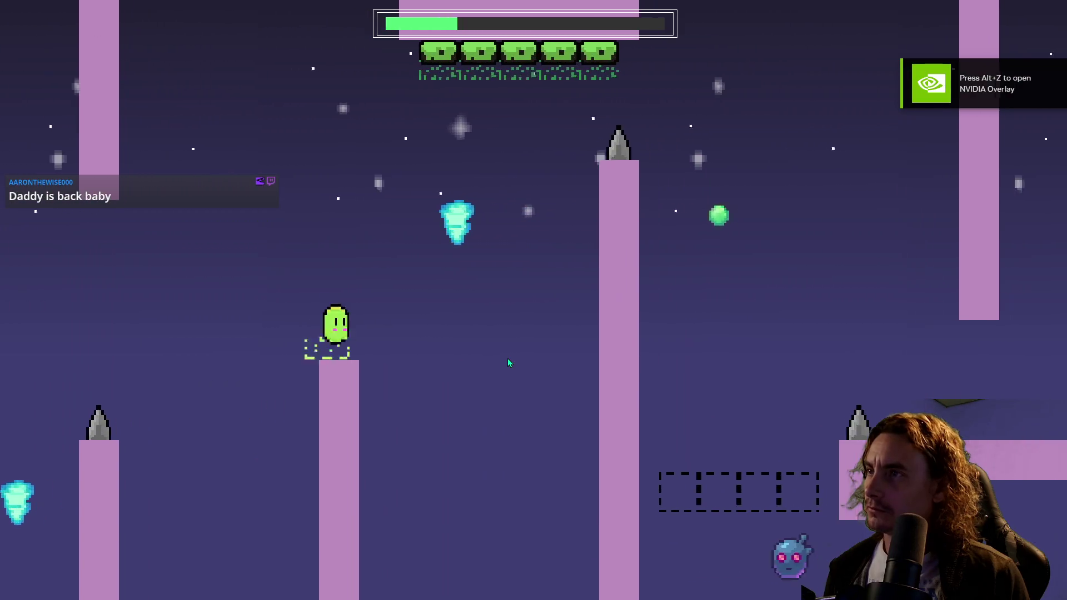
pyautogui.press('space')
pyautogui.press('space')
pyautogui.press('space')
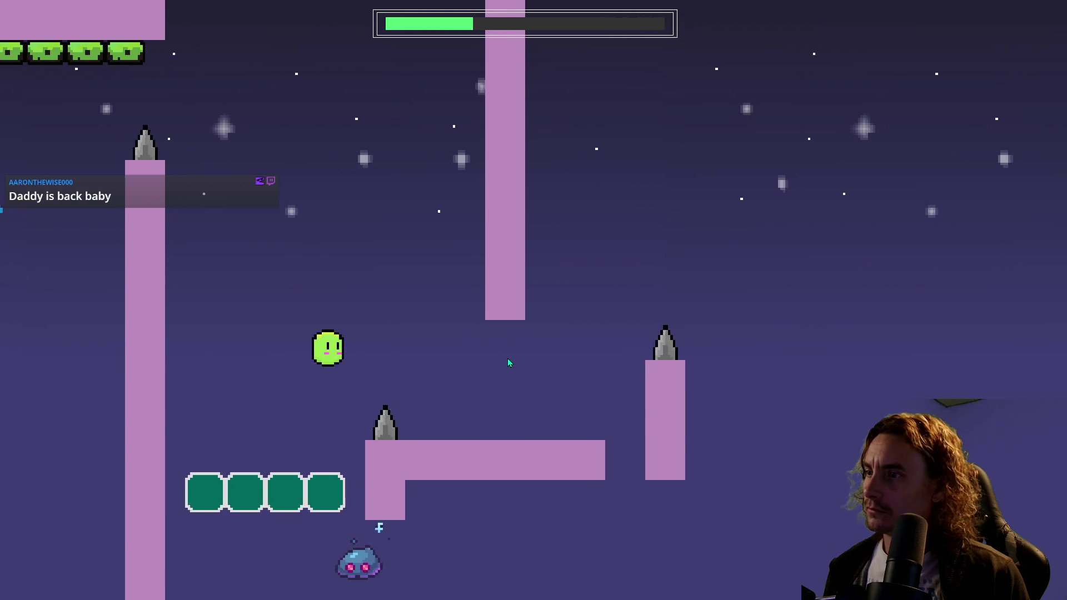
pyautogui.press('space')
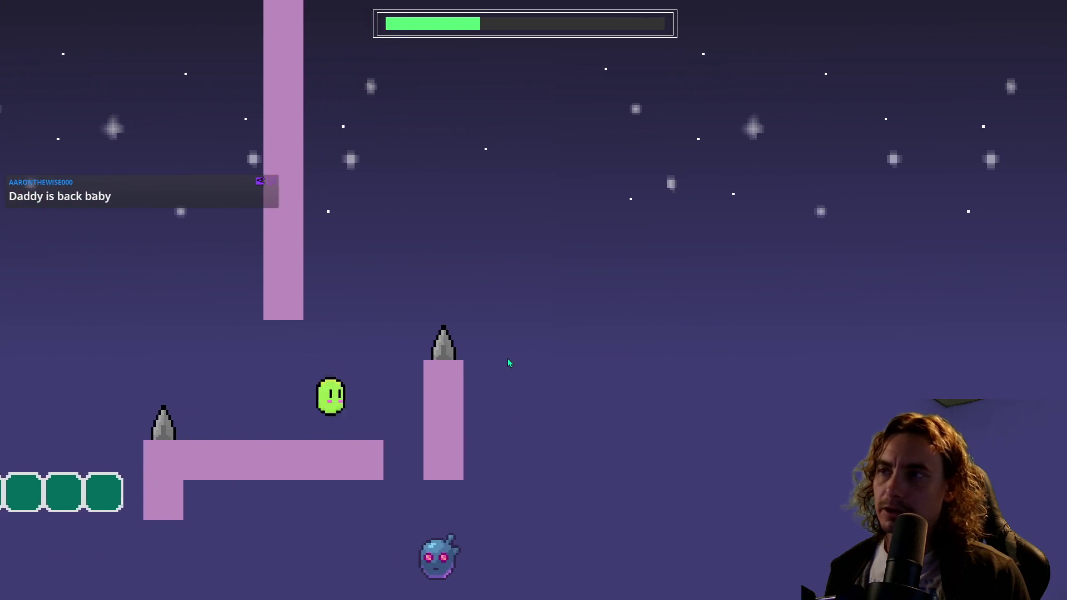
pyautogui.press('space')
pyautogui.press('space')
pyautogui.press('space')
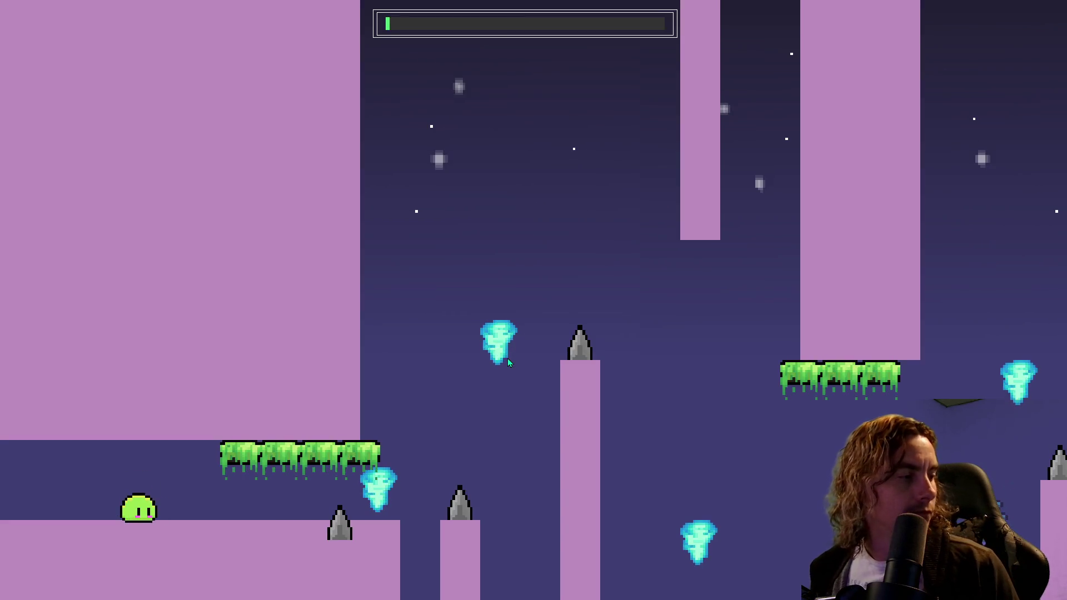
pyautogui.press('space')
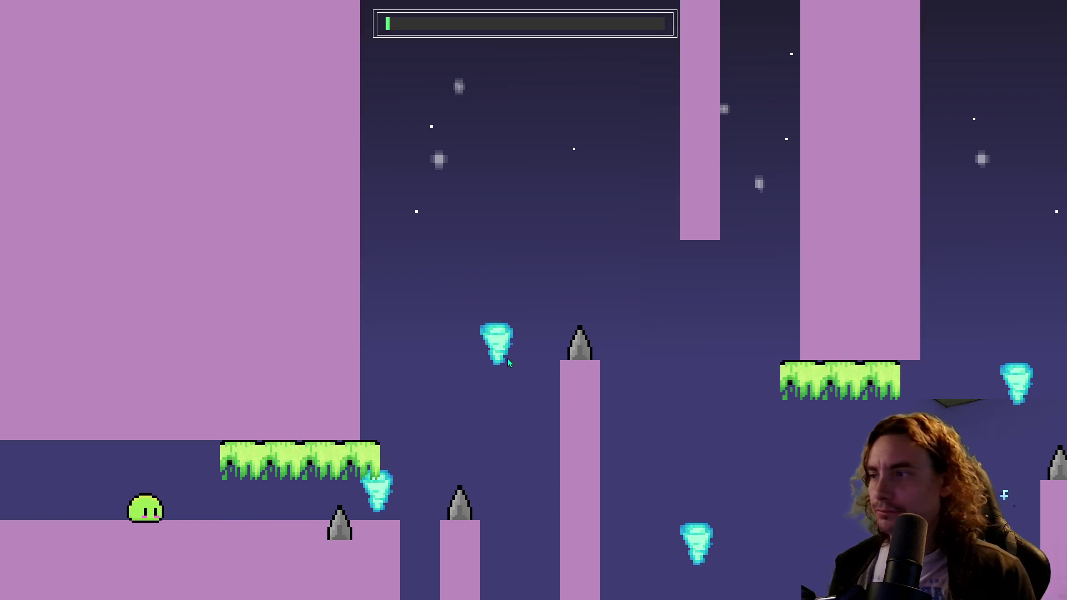
pyautogui.press('space')
pyautogui.press('space')
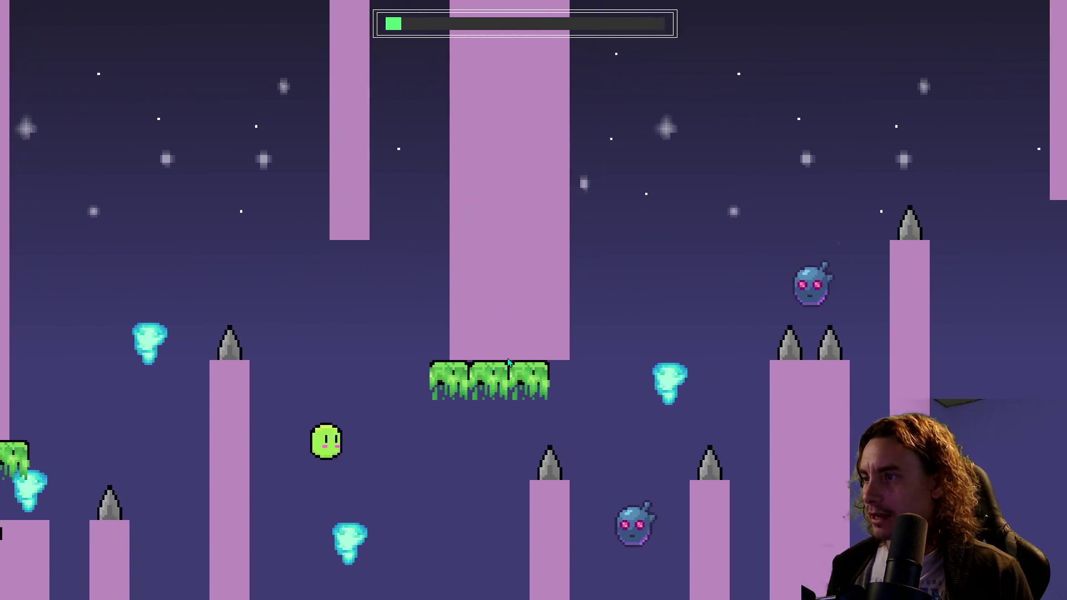
pyautogui.press('space')
pyautogui.press('space')
pyautogui.press('space')
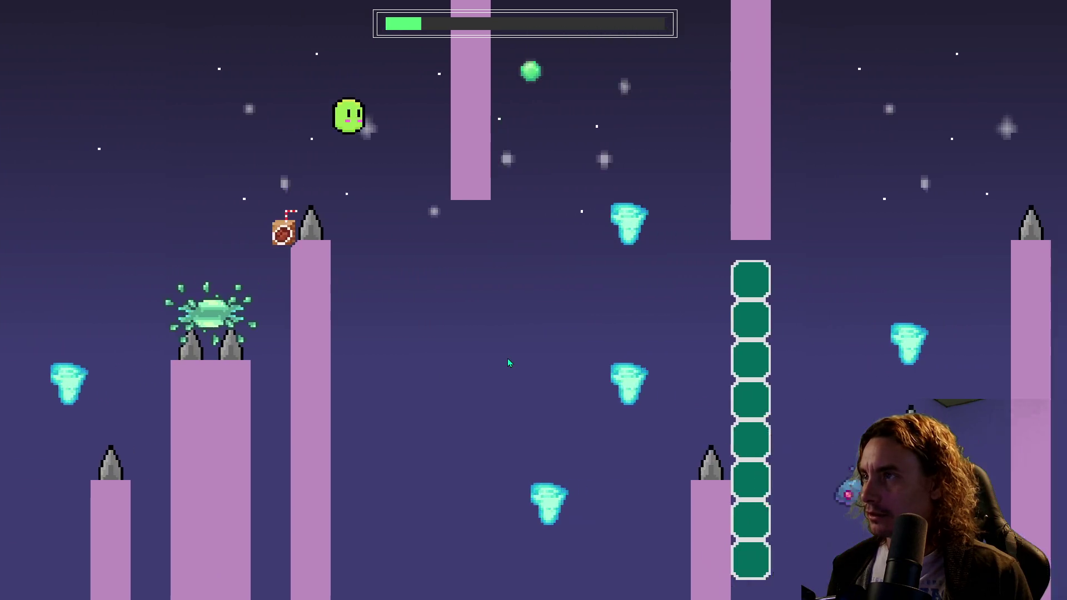
pyautogui.press('space')
pyautogui.press('space')
pyautogui.press('space')
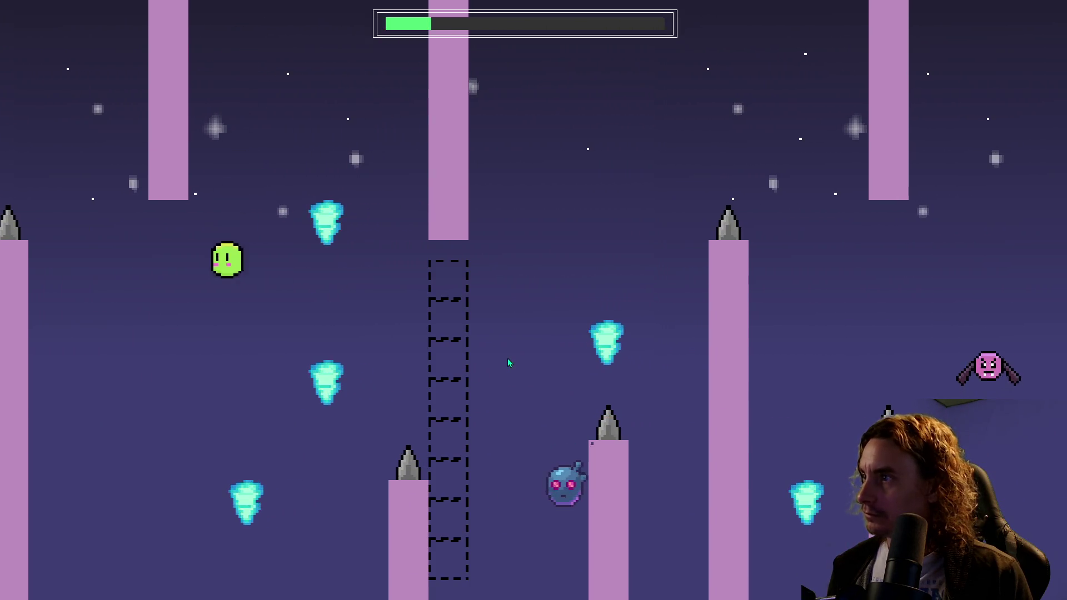
pyautogui.press('space')
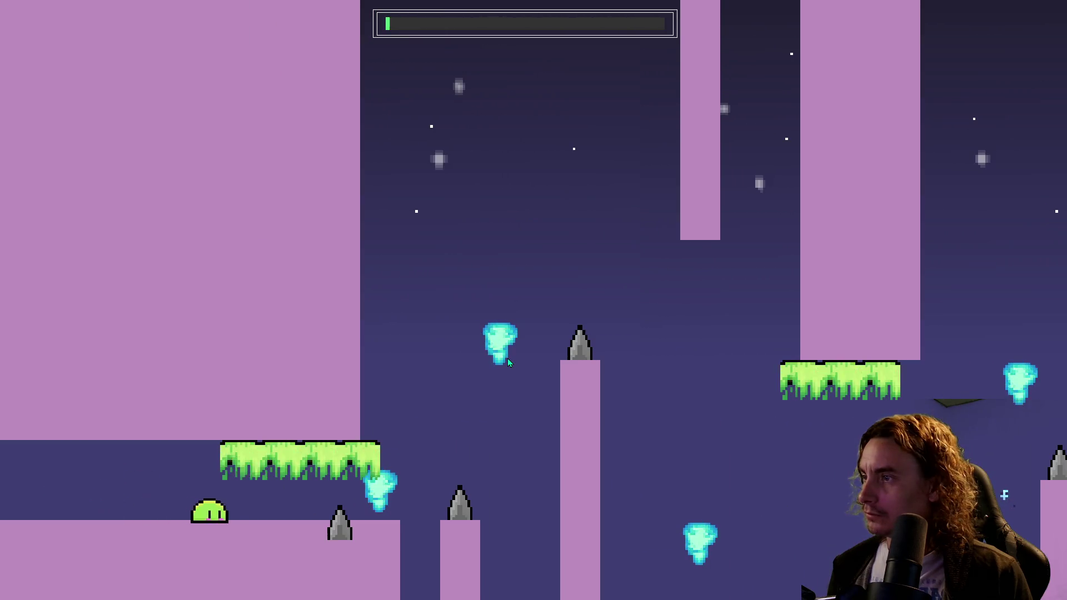
pyautogui.press('space')
pyautogui.press('space')
pyautogui.press('space')
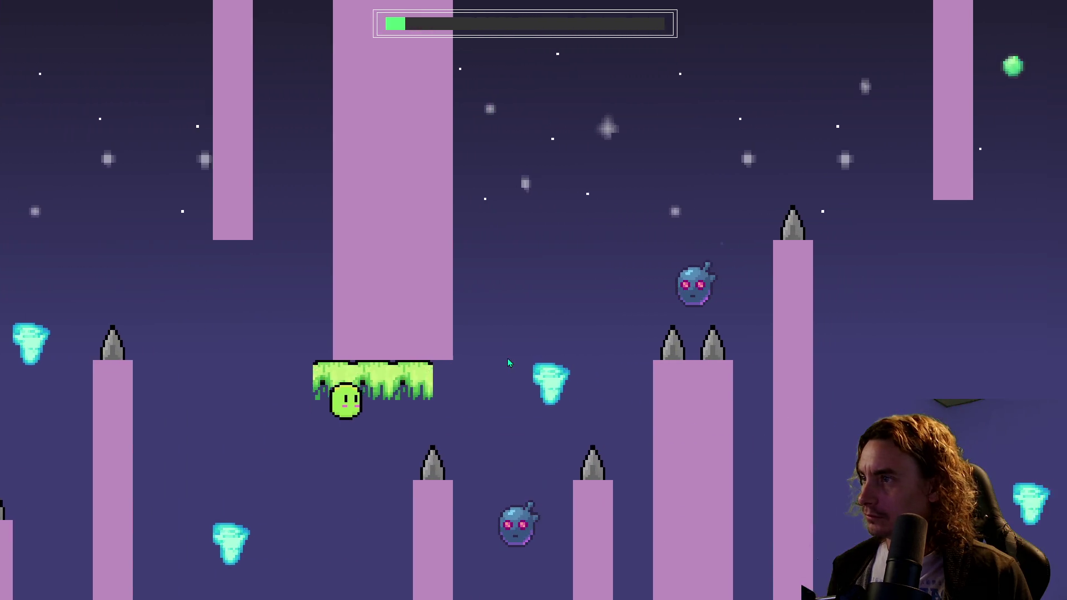
pyautogui.press('space')
pyautogui.press('space')
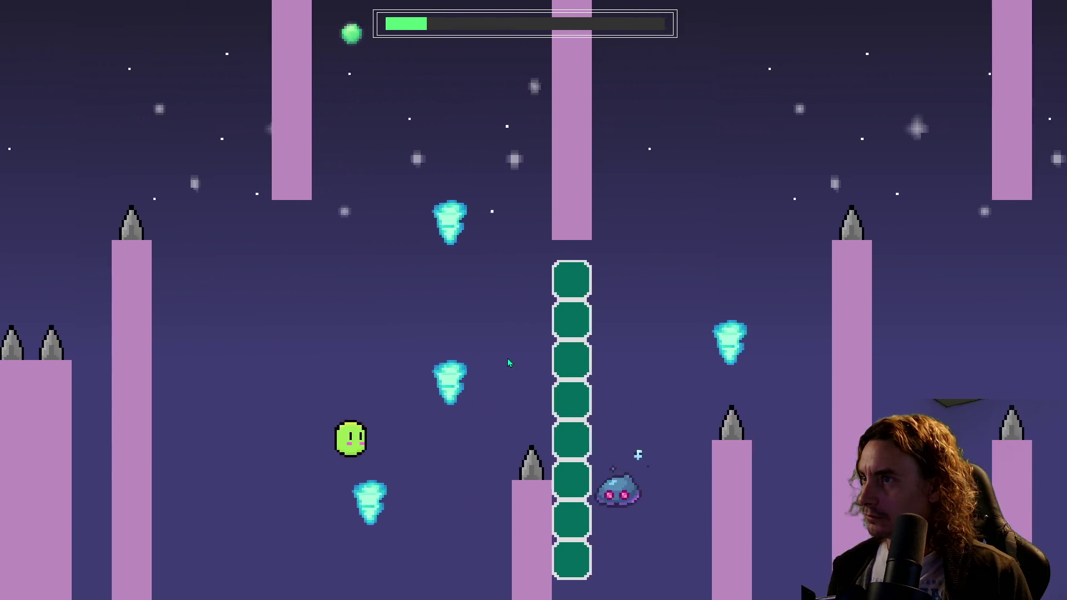
pyautogui.press('space')
pyautogui.press('space')
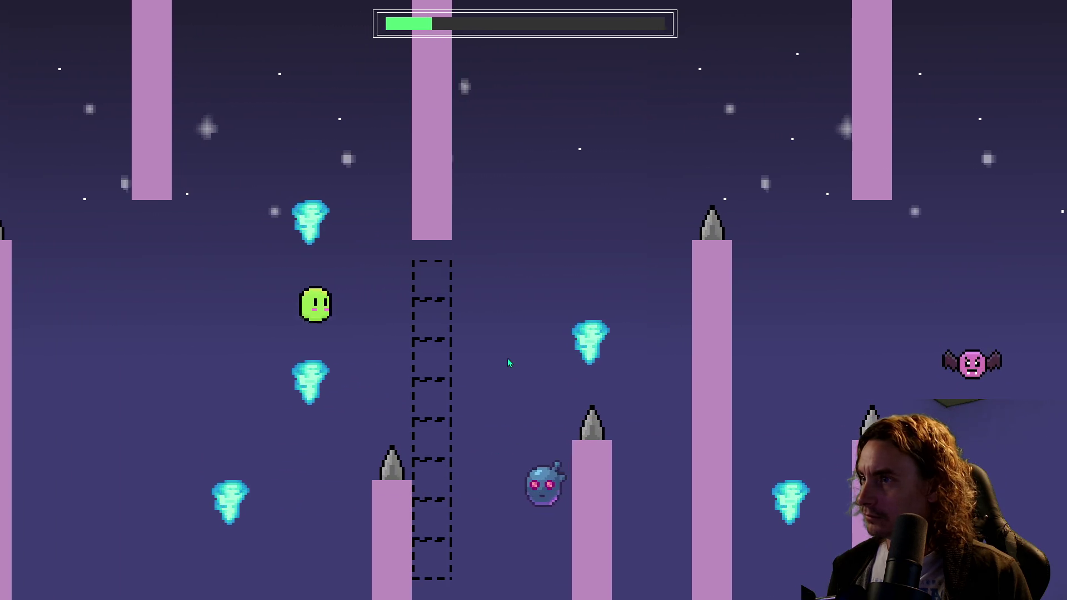
pyautogui.press('space')
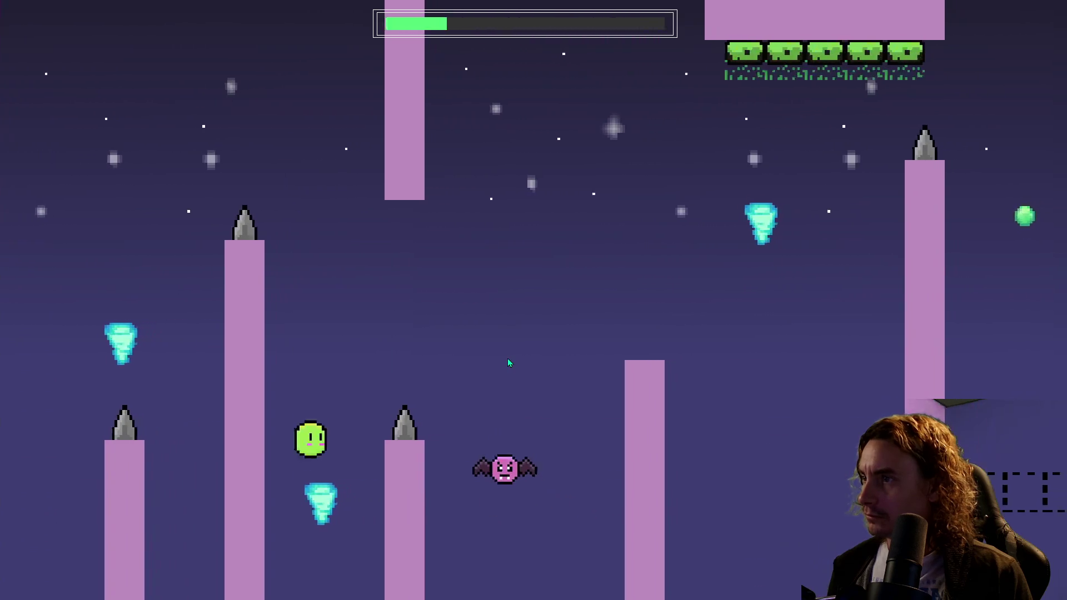
pyautogui.press('space')
pyautogui.press('space')
pyautogui.press('space')
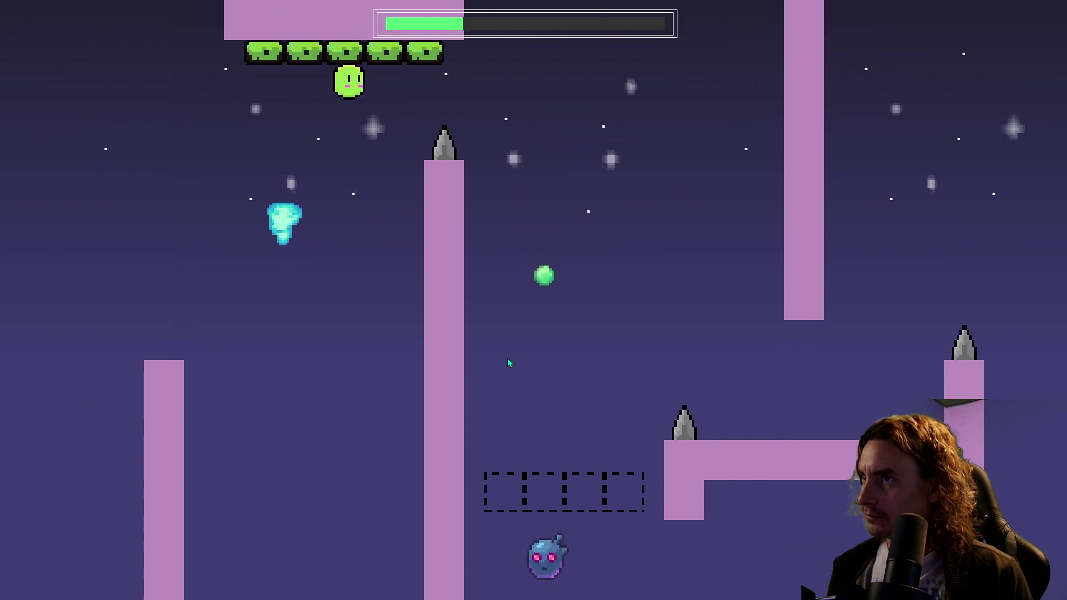
pyautogui.press('space')
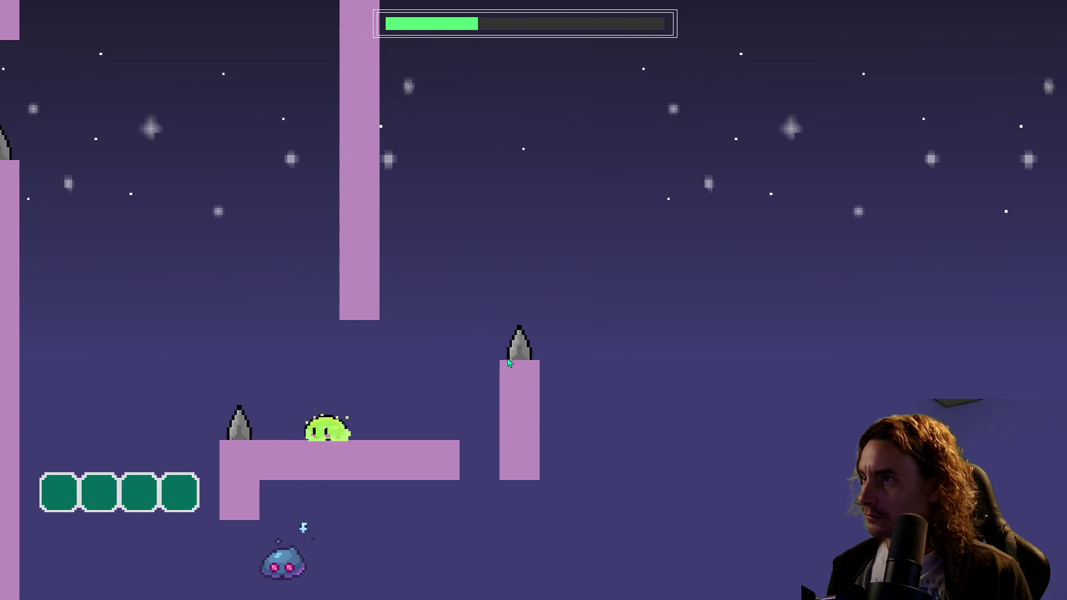
pyautogui.press('space')
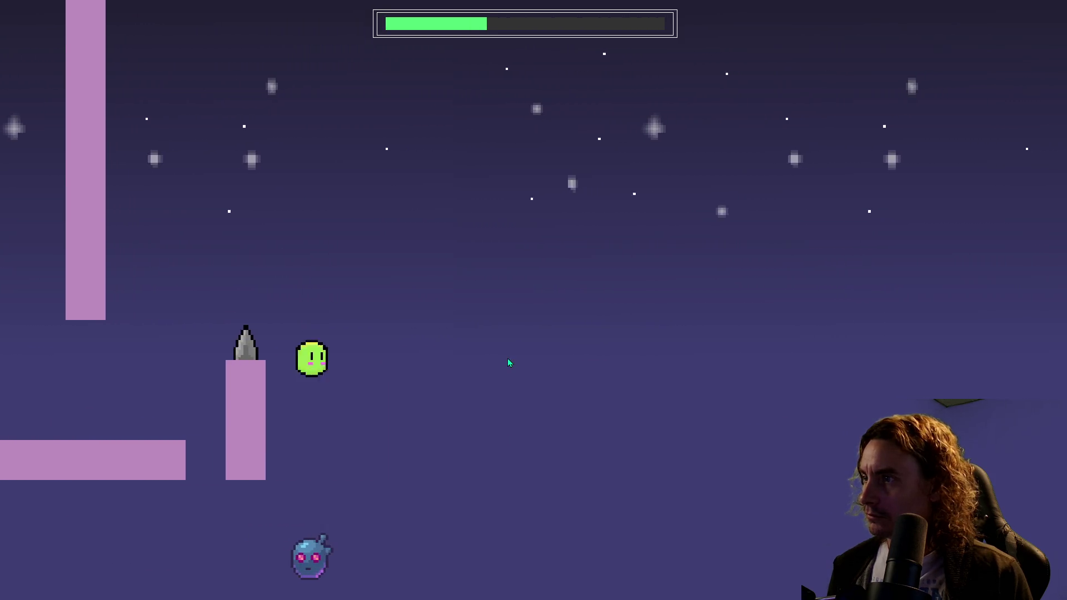
pyautogui.press('space')
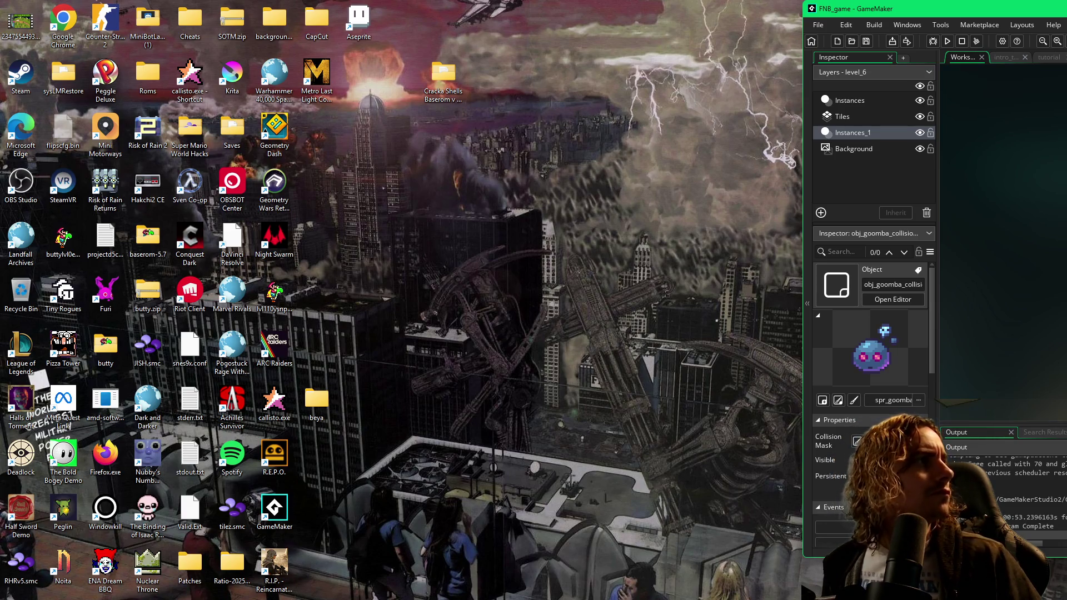
# - Bring the GameMaker window back on screen and reopen the level_6 room
pyautogui.moveTo(1066, 15)
pyautogui.mouseDown()
pyautogui.moveTo(1066, 43)
pyautogui.moveTo(823, 20)
pyautogui.moveTo(726, 24)
pyautogui.moveTo(751, 31)
pyautogui.mouseUp()
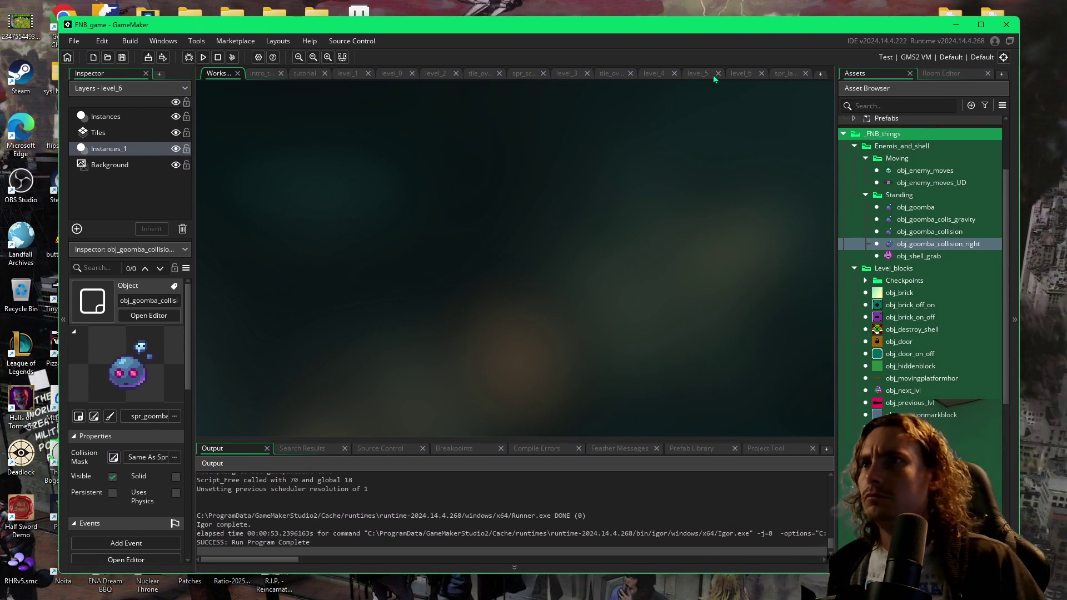
pyautogui.click(742, 73)
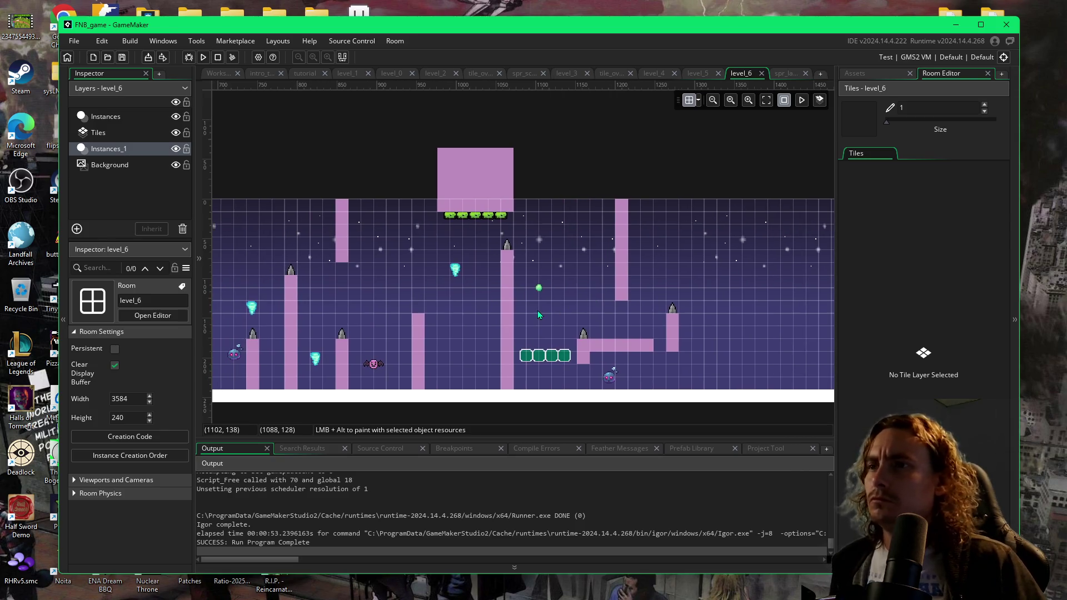
pyautogui.hscroll(-3, 561, 312)
pyautogui.hscroll(-1, 675, 315)
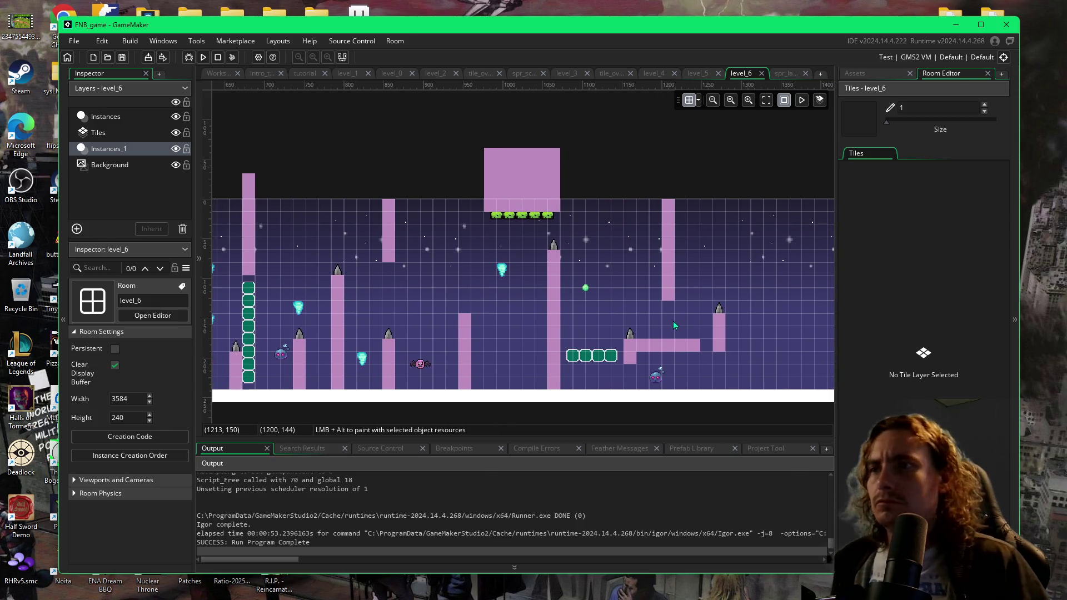
# - Stretch the short pink pillar beside the goomba down until it reaches the floor
pyautogui.click(629, 362)
pyautogui.moveTo(630, 364); pyautogui.dragTo(636, 380)
pyautogui.click(698, 101)
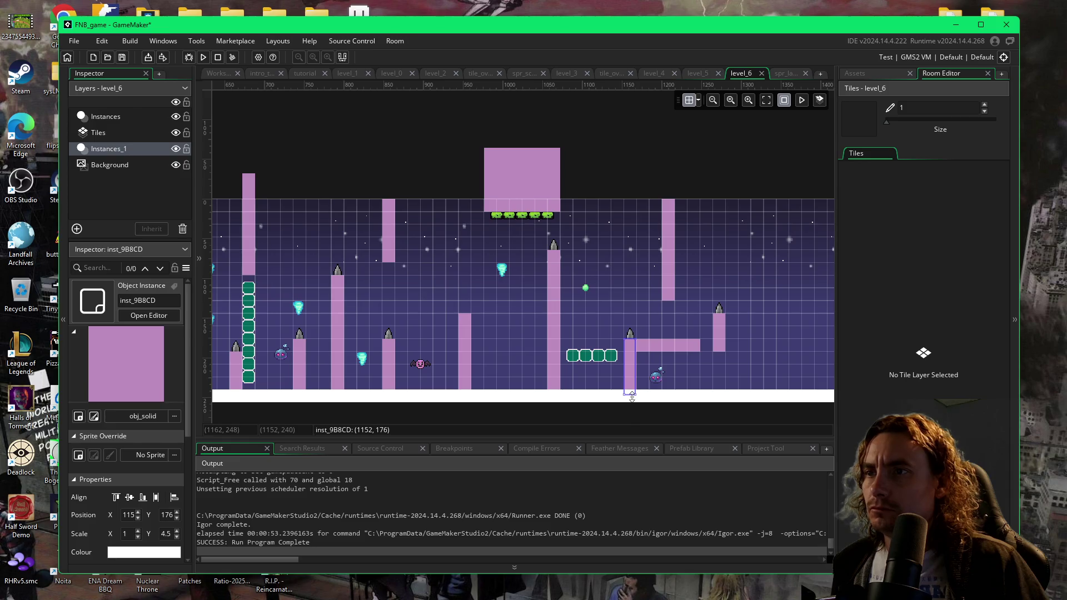
pyautogui.click(699, 101)
pyautogui.moveTo(638, 370); pyautogui.dragTo(667, 376)
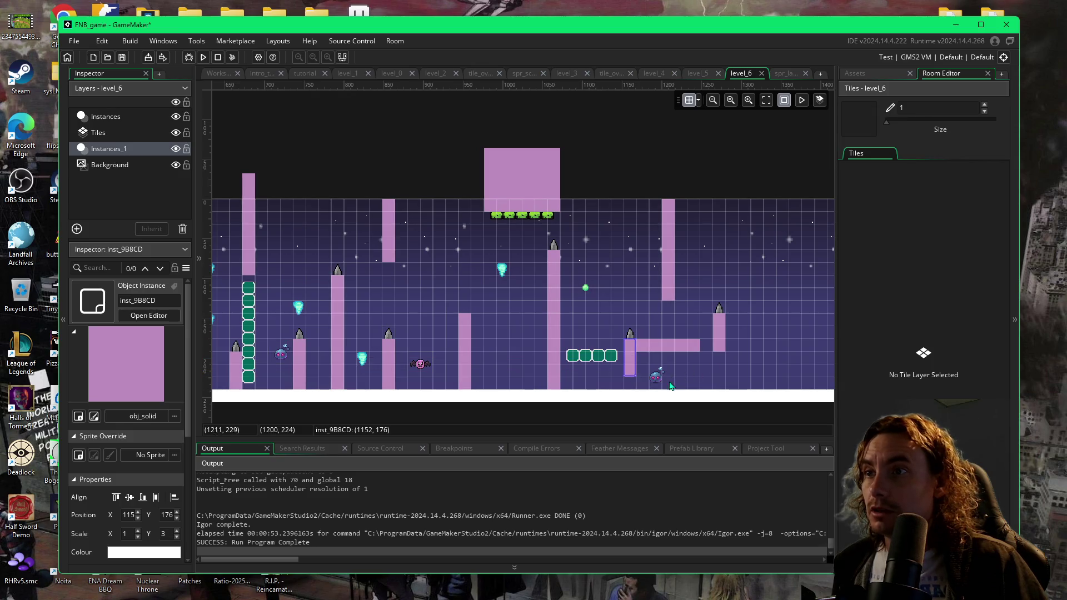
pyautogui.click(699, 101)
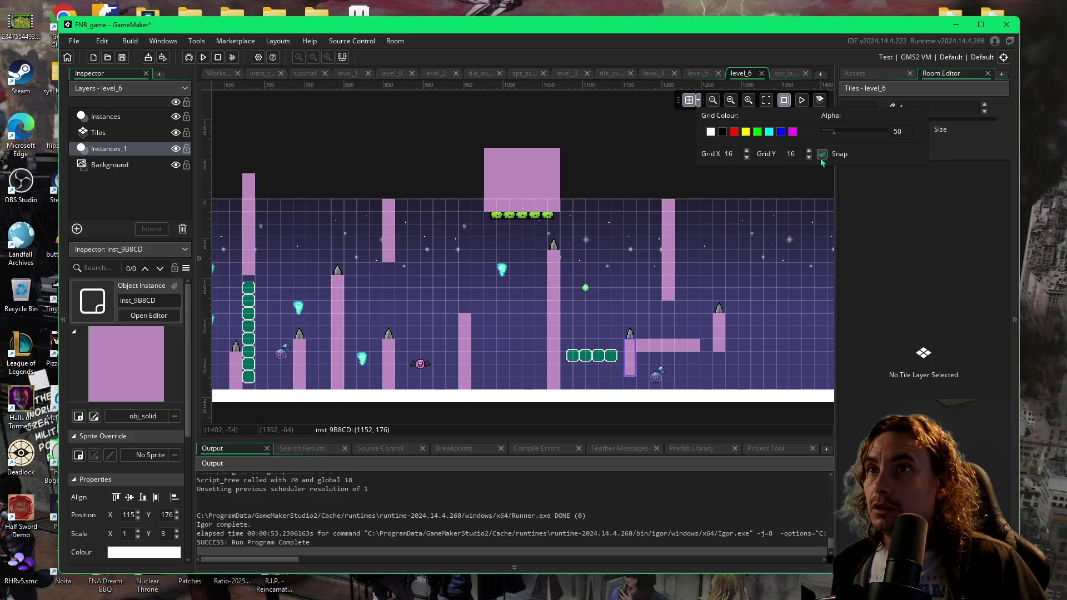
pyautogui.click(631, 380)
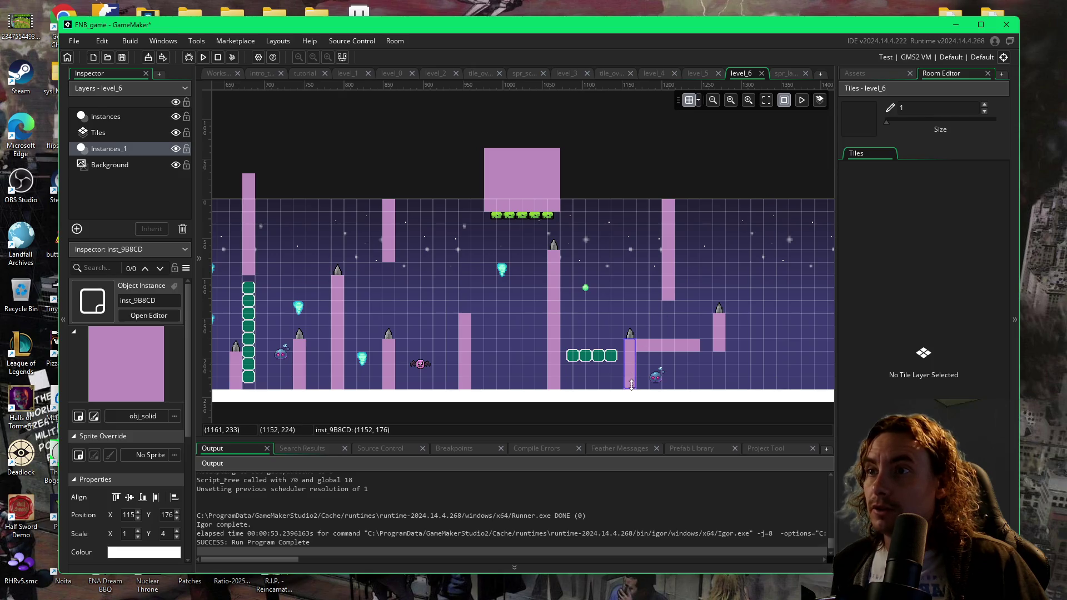
pyautogui.click(683, 375)
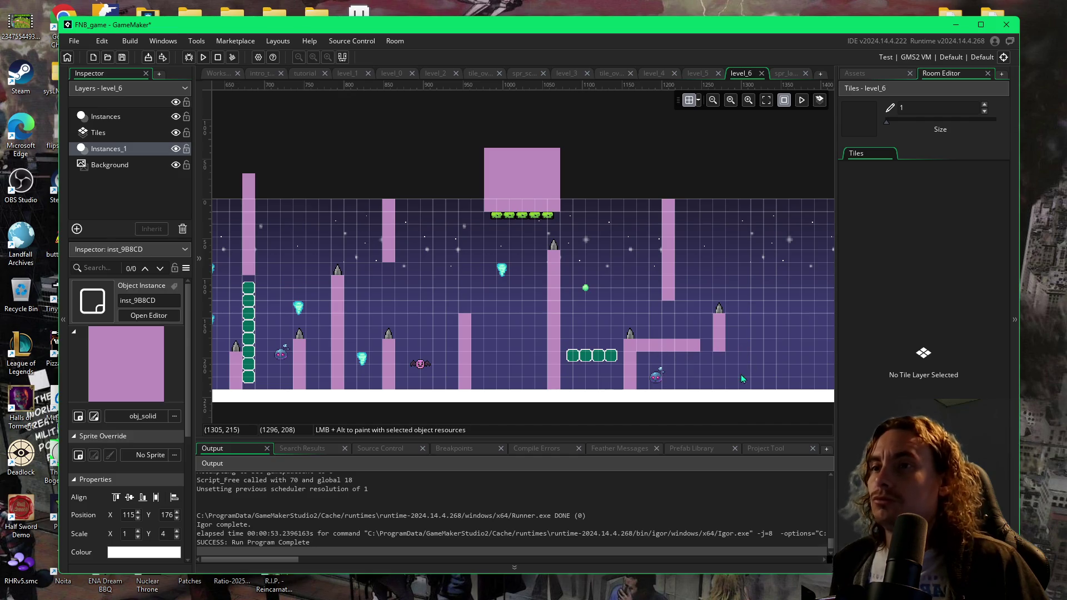
# - Select the cyan spring block in the later section and show the asset browser
pyautogui.moveTo(742, 378); pyautogui.dragTo(655, 378)
pyautogui.click(431, 276)
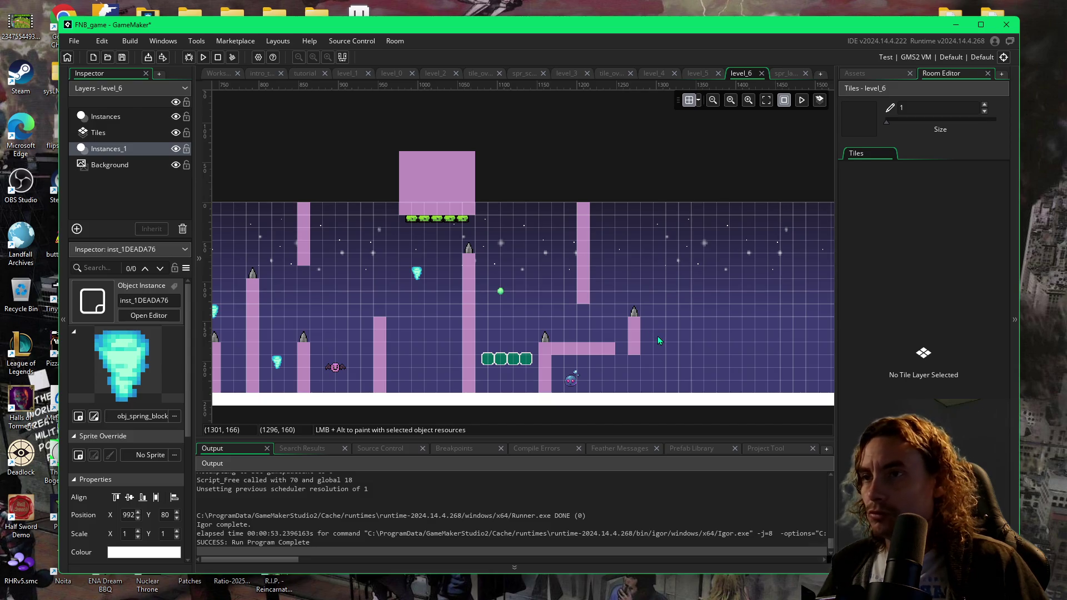
pyautogui.click(858, 74)
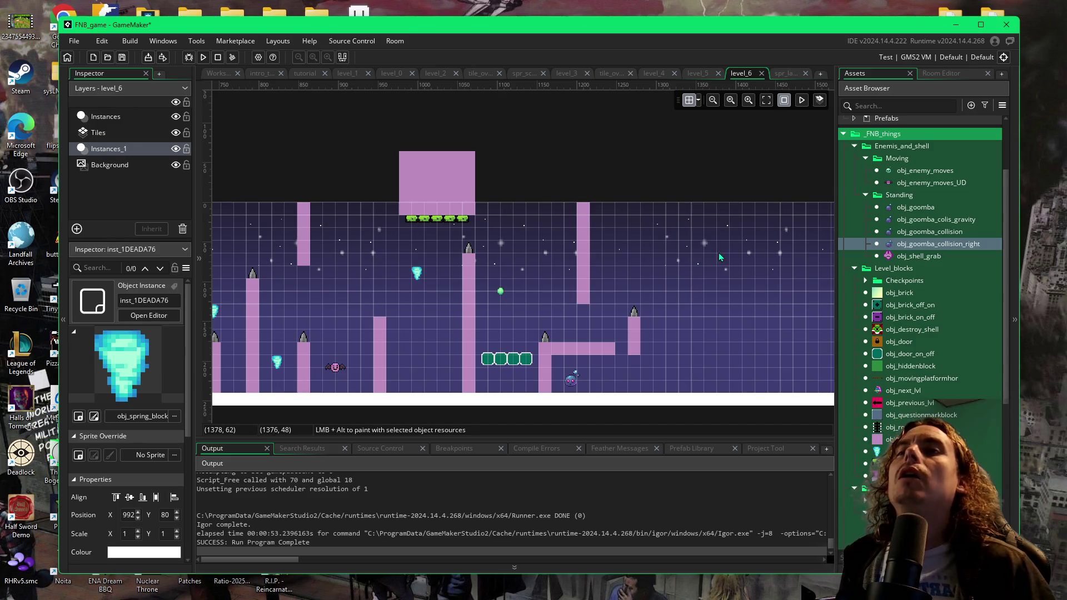
pyautogui.moveTo(748, 33); pyautogui.dragTo(1066, 29)
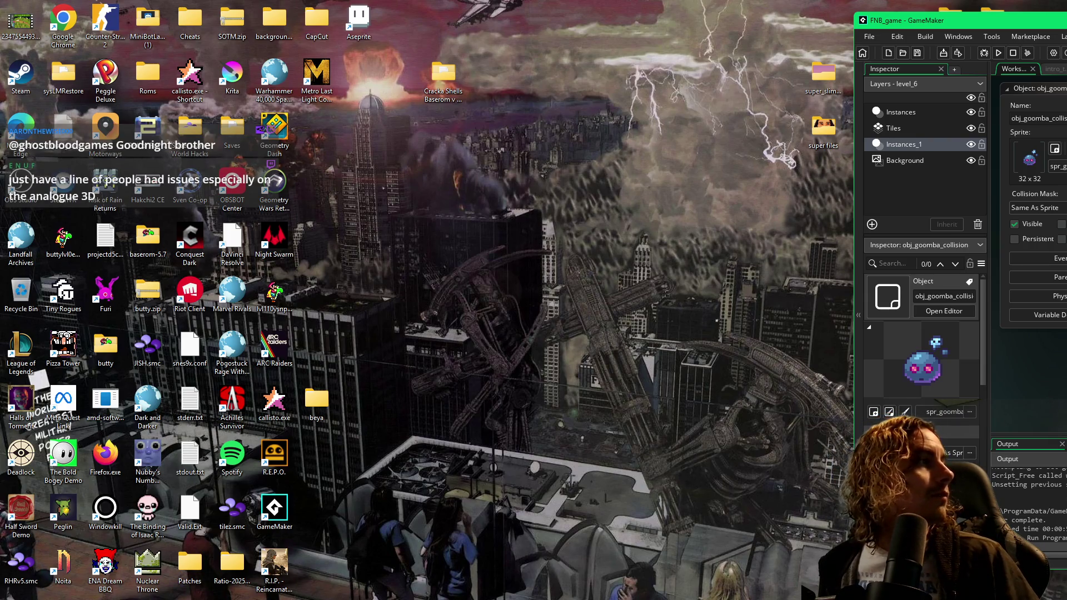
pyautogui.click(1028, 278)
pyautogui.press('super+shift+Left')
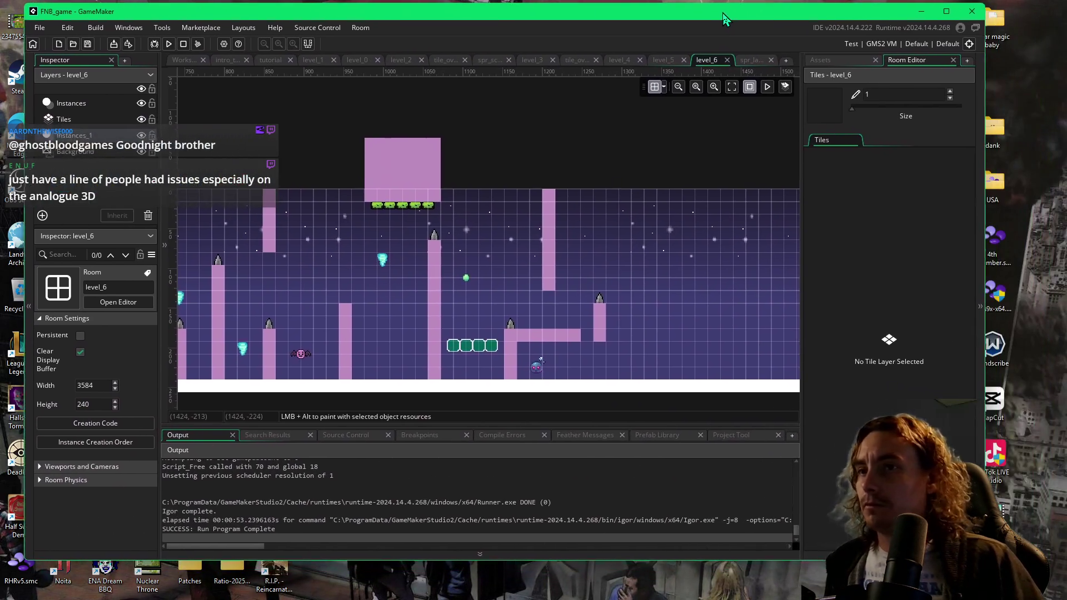
# - Replace the goomba under the L-shaped ledge with a new left-facing one at 1200, 221
pyautogui.click(832, 59)
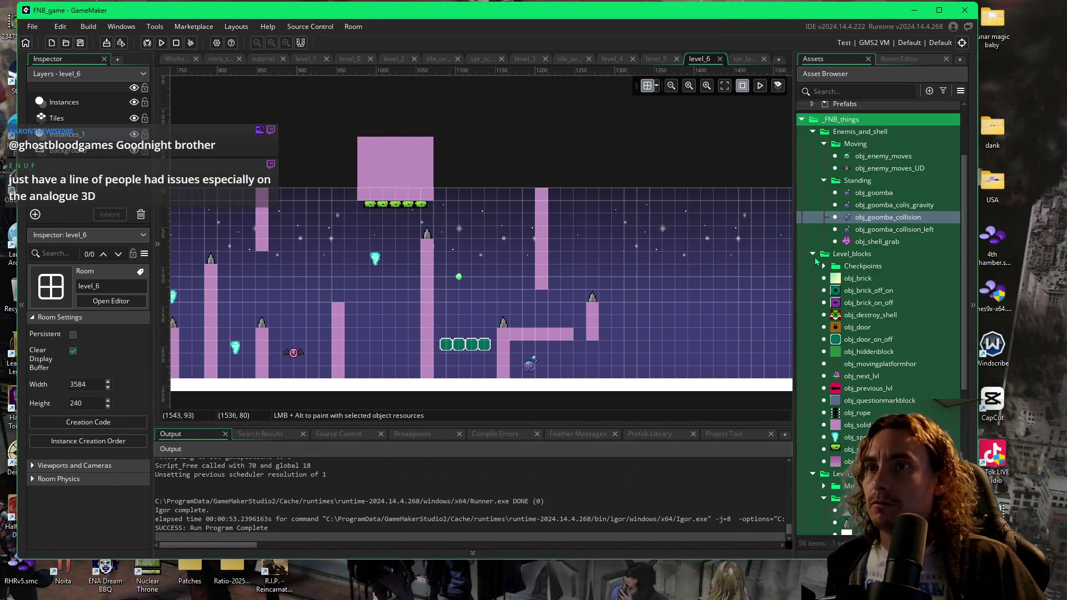
pyautogui.click(864, 230)
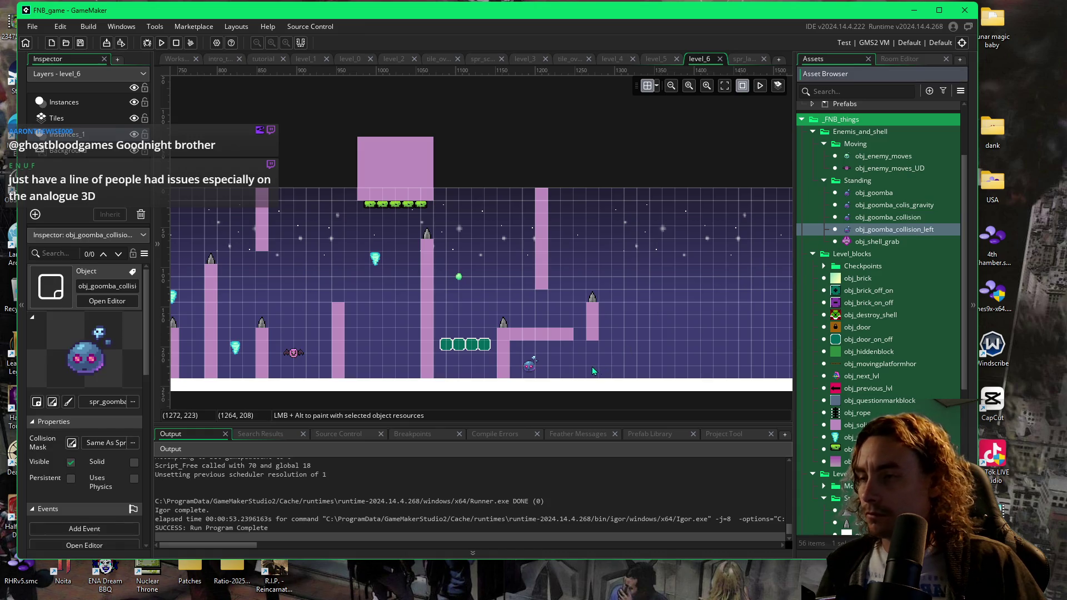
pyautogui.keyDown('alt'); pyautogui.click(576, 365); pyautogui.keyUp('alt')
pyautogui.click(536, 365)
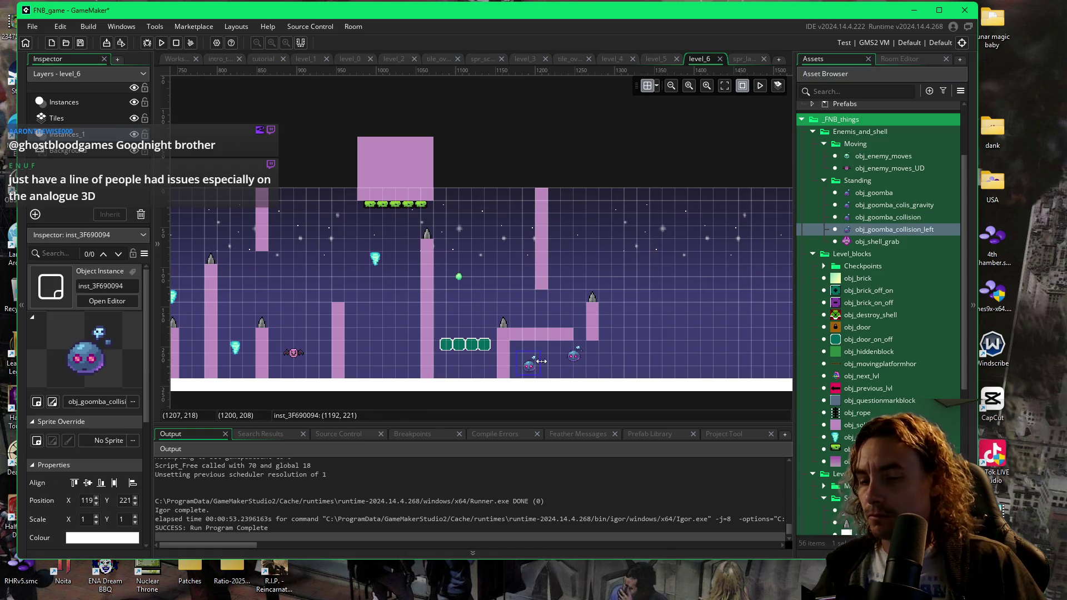
pyautogui.click(656, 88)
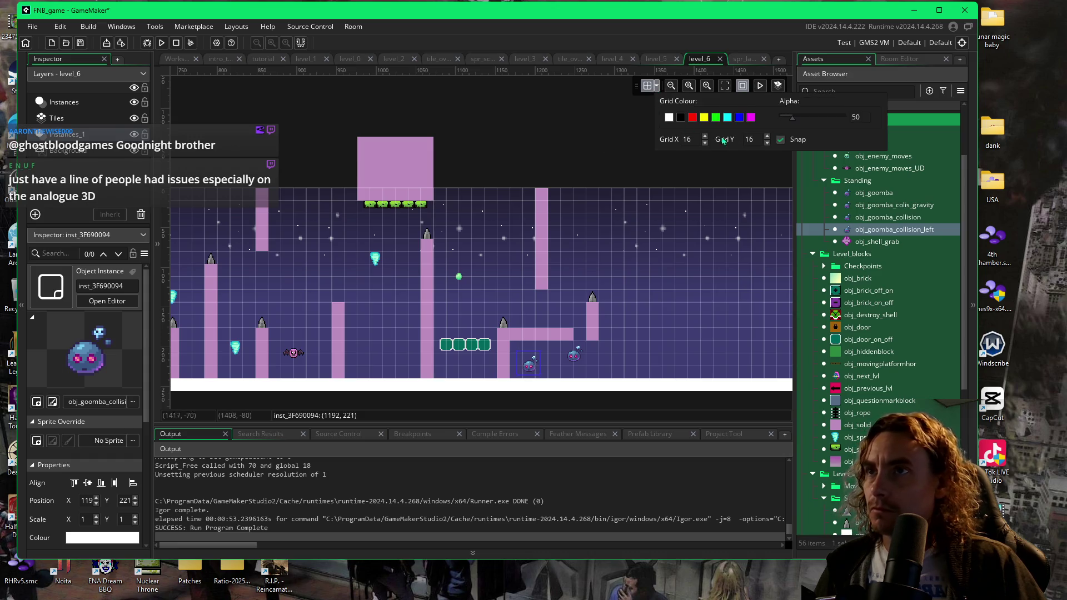
pyautogui.moveTo(577, 361); pyautogui.dragTo(535, 367)
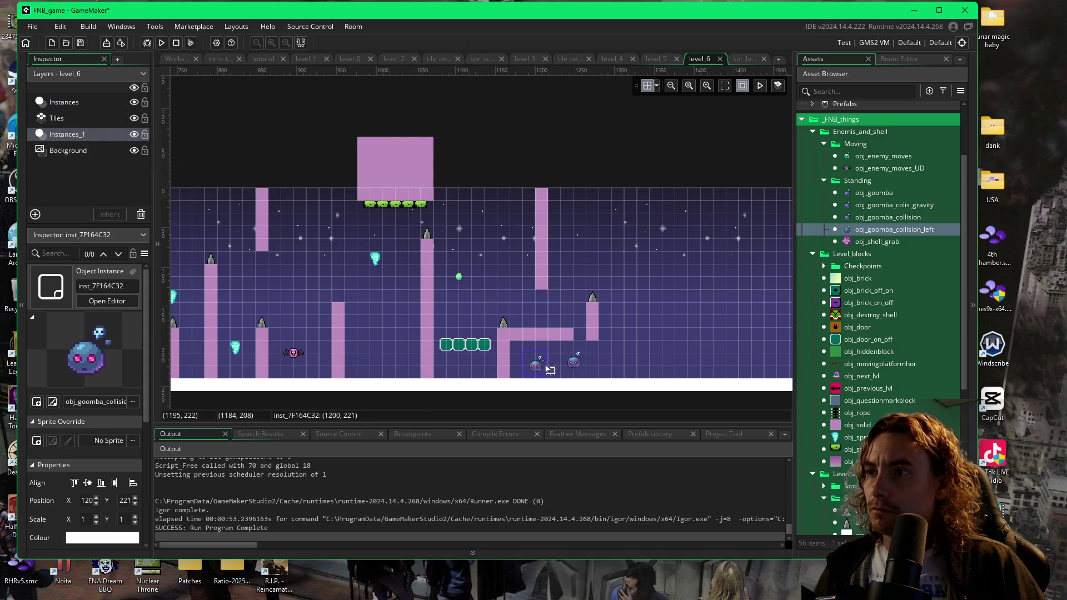
pyautogui.click(574, 364)
pyautogui.press('Delete')
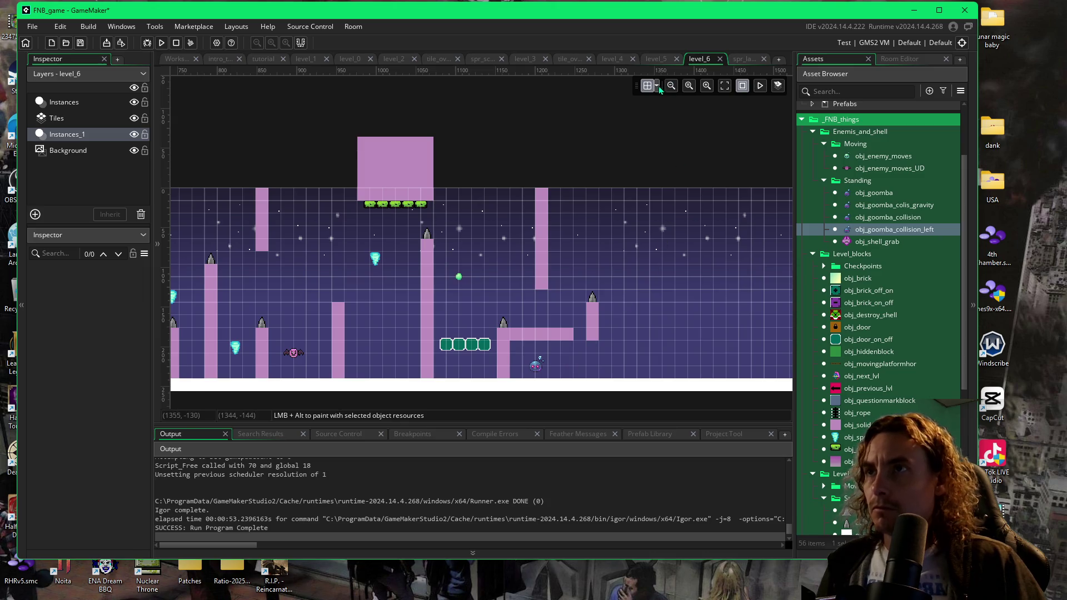
# - Toggle grid snapping in the room editor's grid settings
pyautogui.click(657, 86)
pyautogui.click(781, 139)
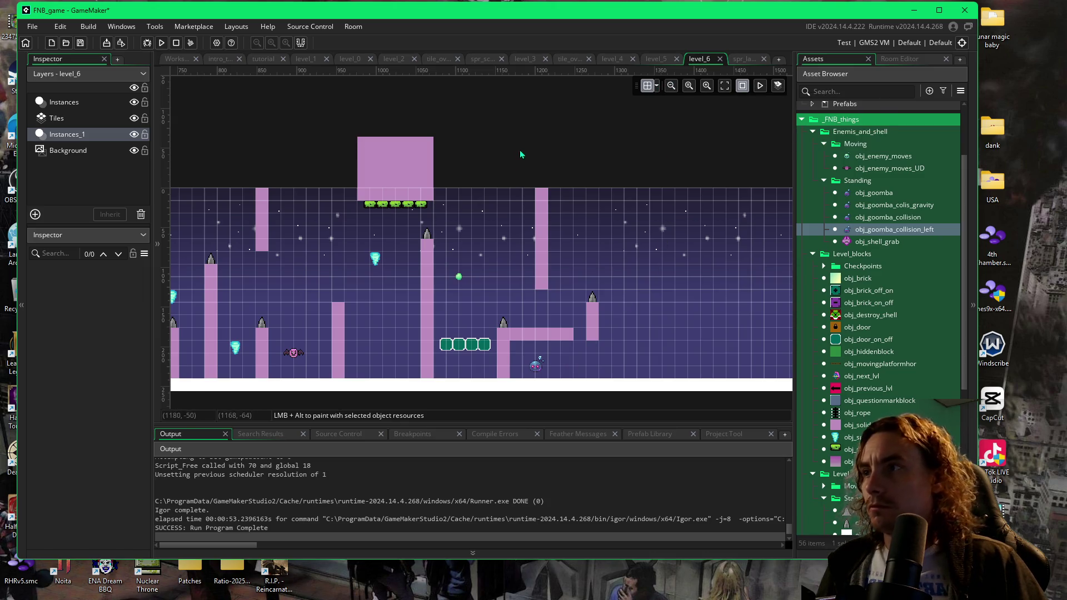
pyautogui.hscroll(-6, 566, 285)
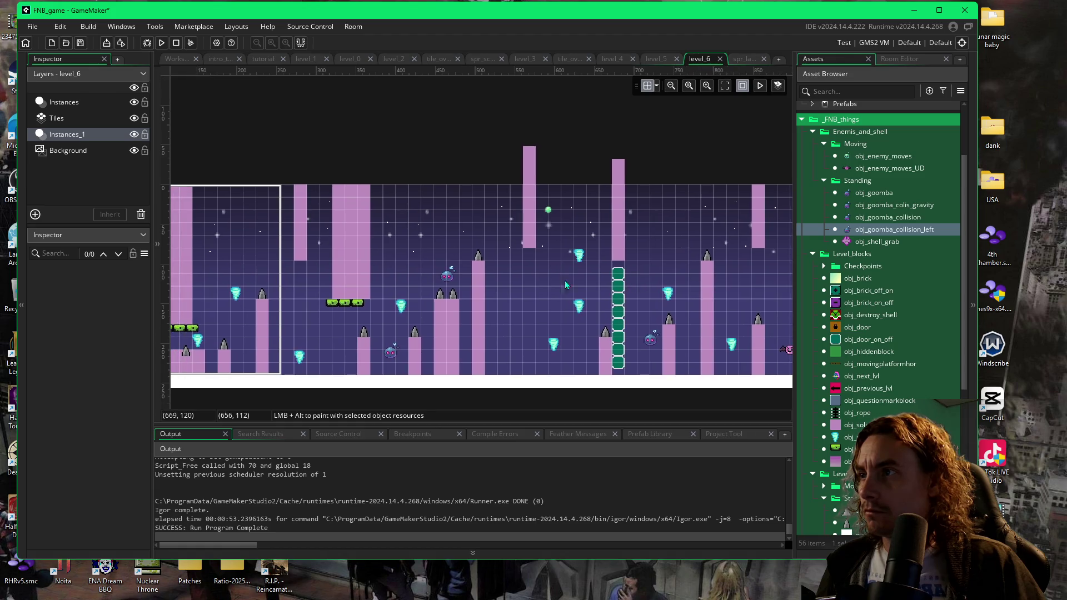
pyautogui.hscroll(-2, 566, 285)
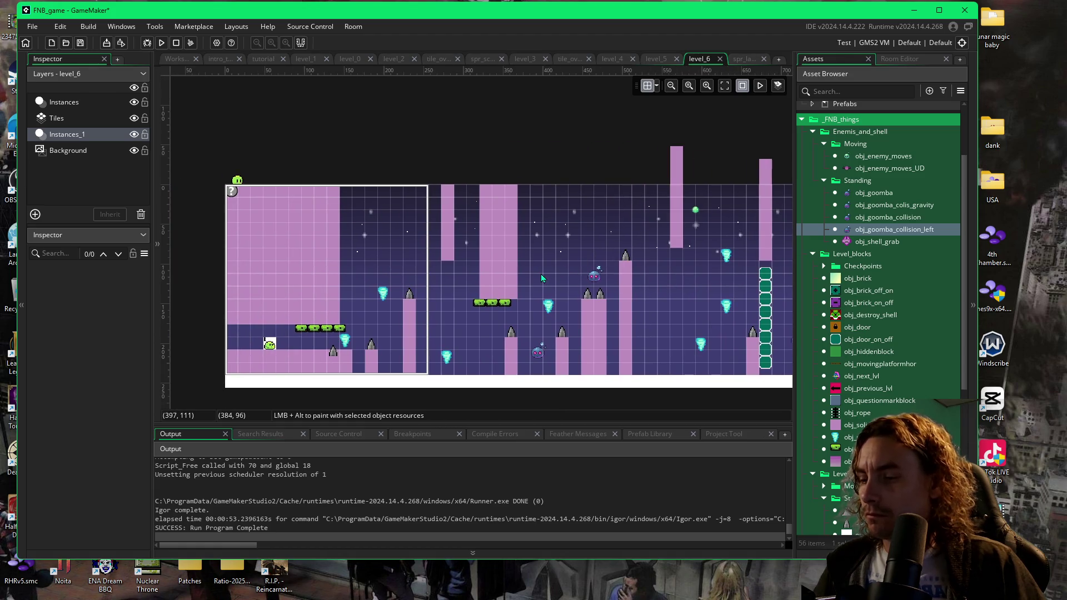
# - Launch a playtest and jump the player past the spikes and pillars until dying
pyautogui.press('F5')
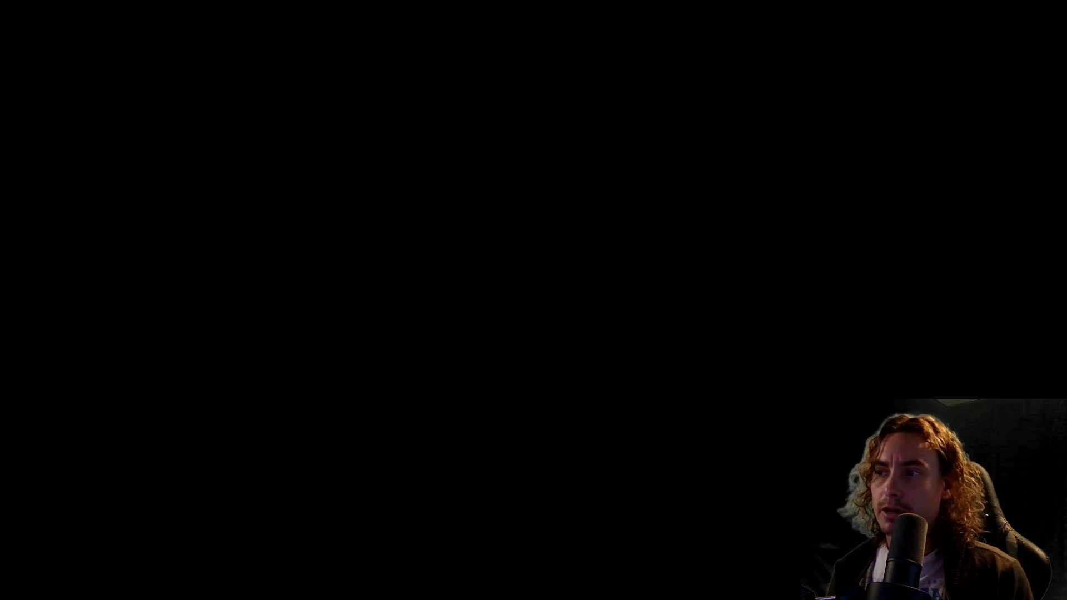
pyautogui.press('space')
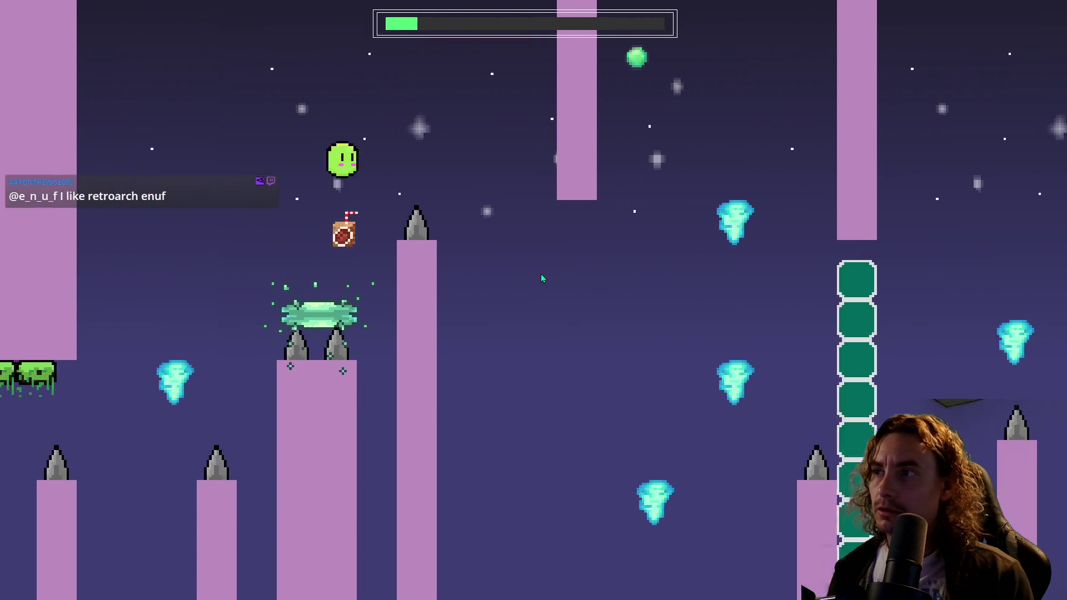
pyautogui.press('space')
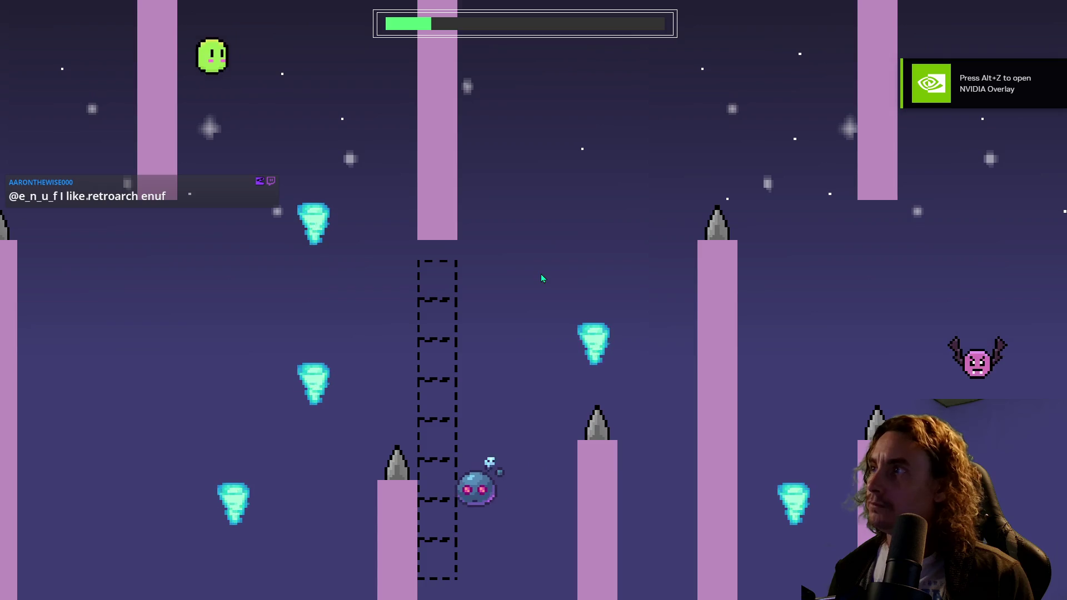
pyautogui.press('space')
pyautogui.press('space')
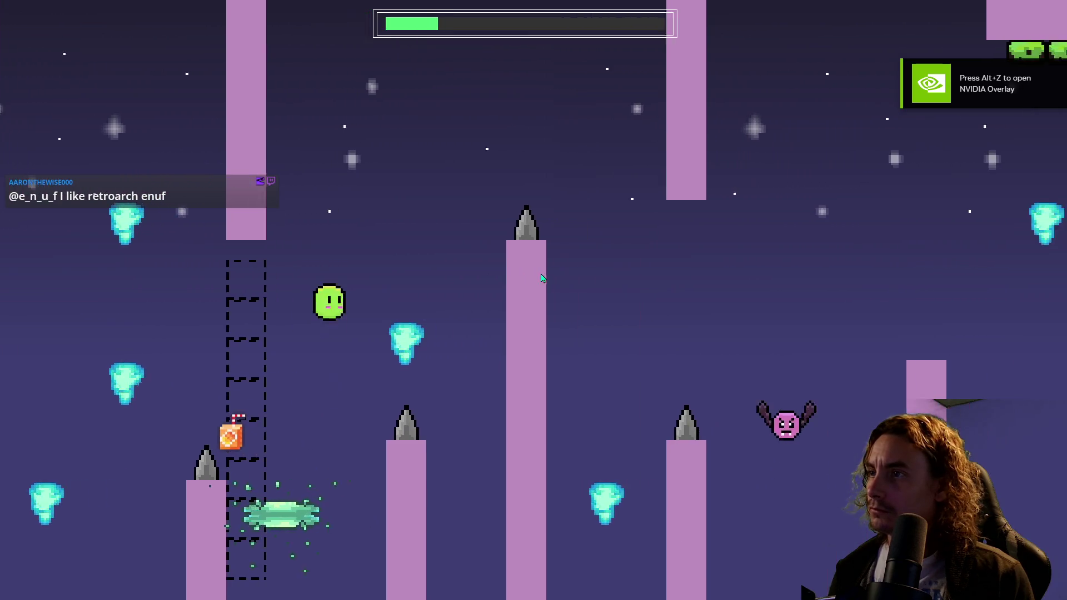
pyautogui.press('space')
pyautogui.press('space')
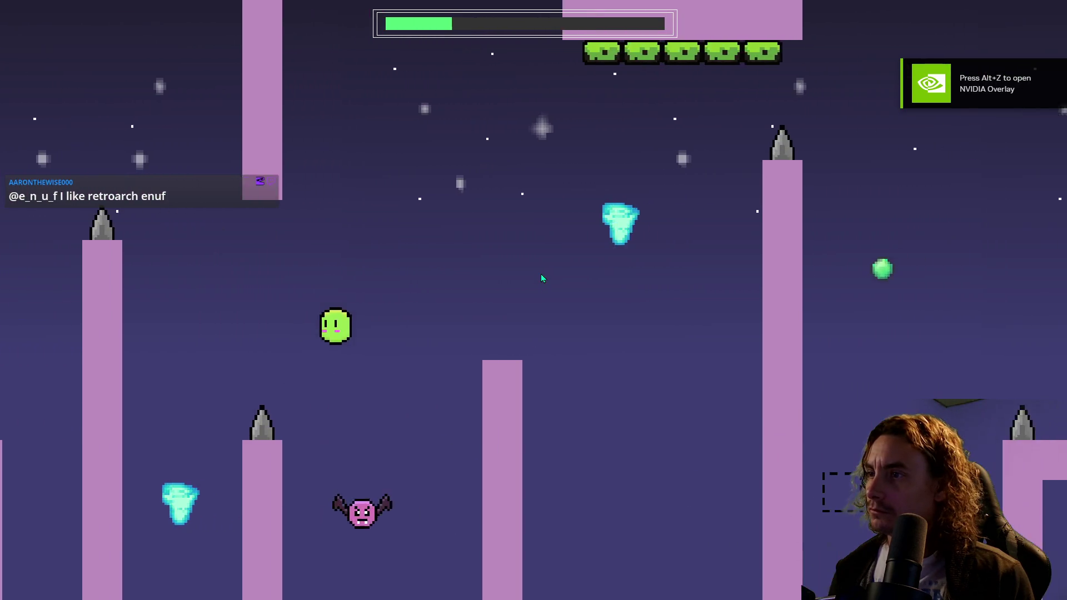
pyautogui.press('space')
pyautogui.press('space')
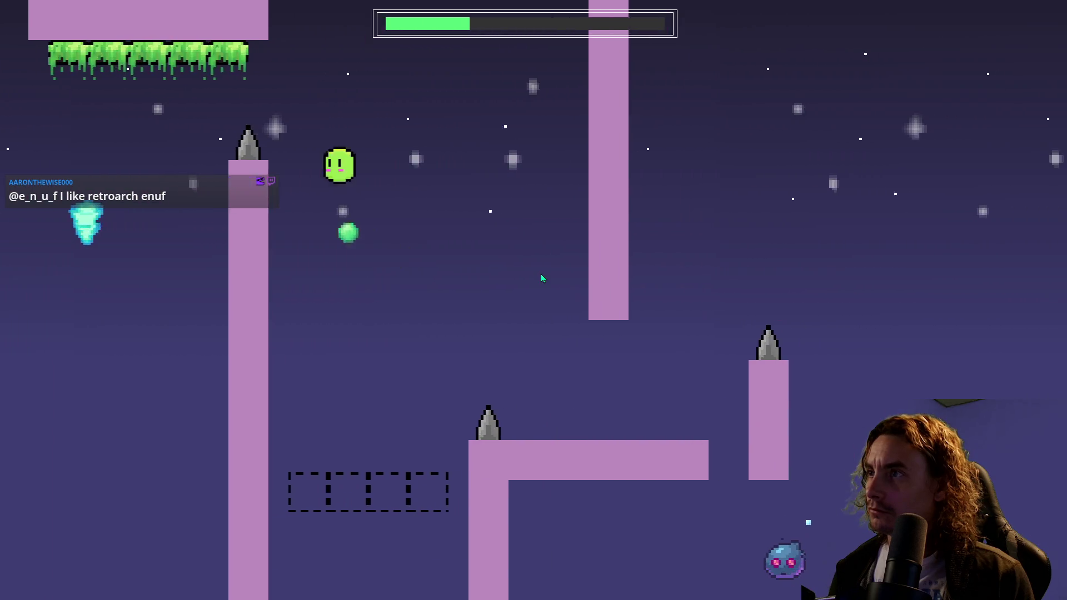
pyautogui.press('space')
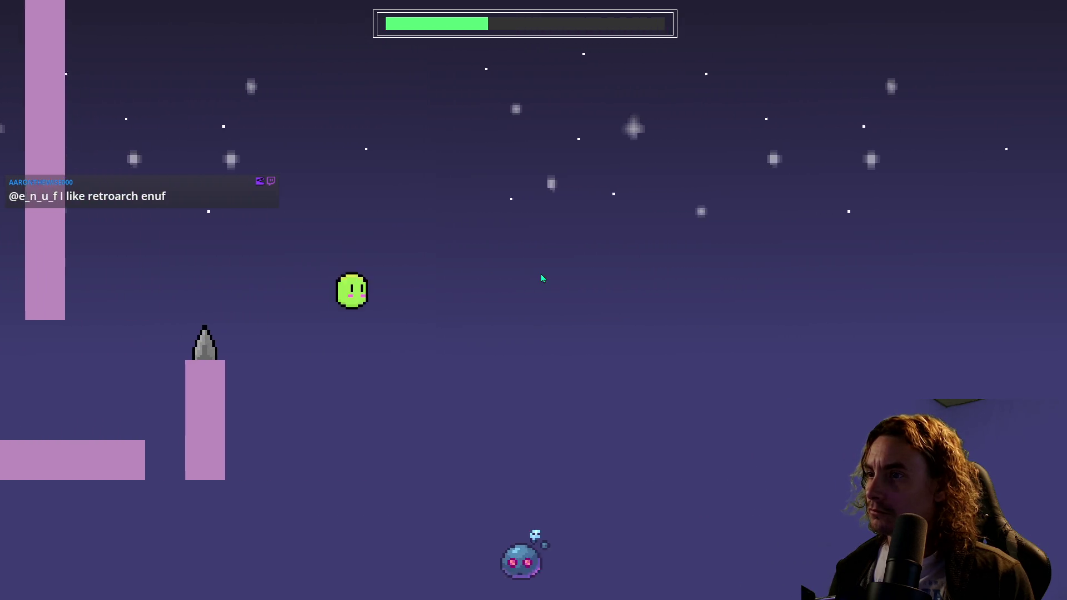
pyautogui.press('space')
pyautogui.press('space')
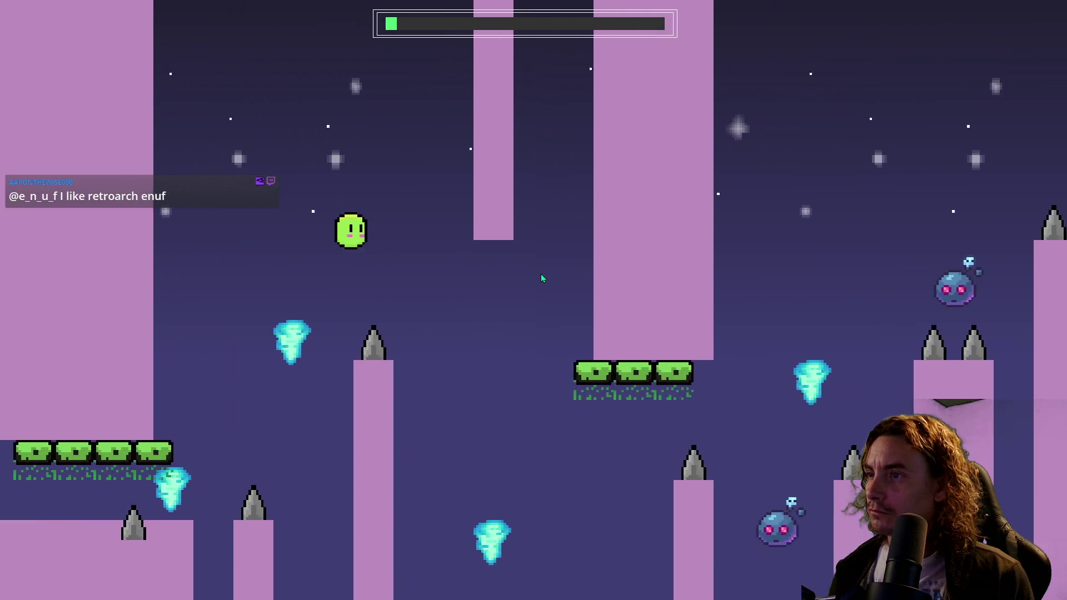
# - Start over and fly the player up through the pillars and off the platform
pyautogui.press('space')
pyautogui.press('space')
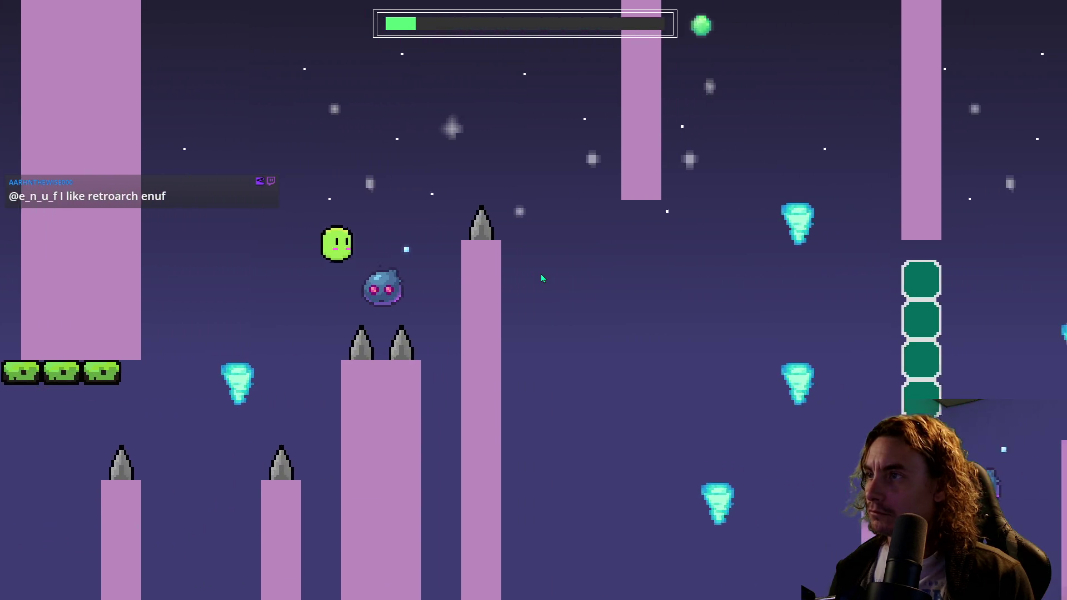
pyautogui.press('space')
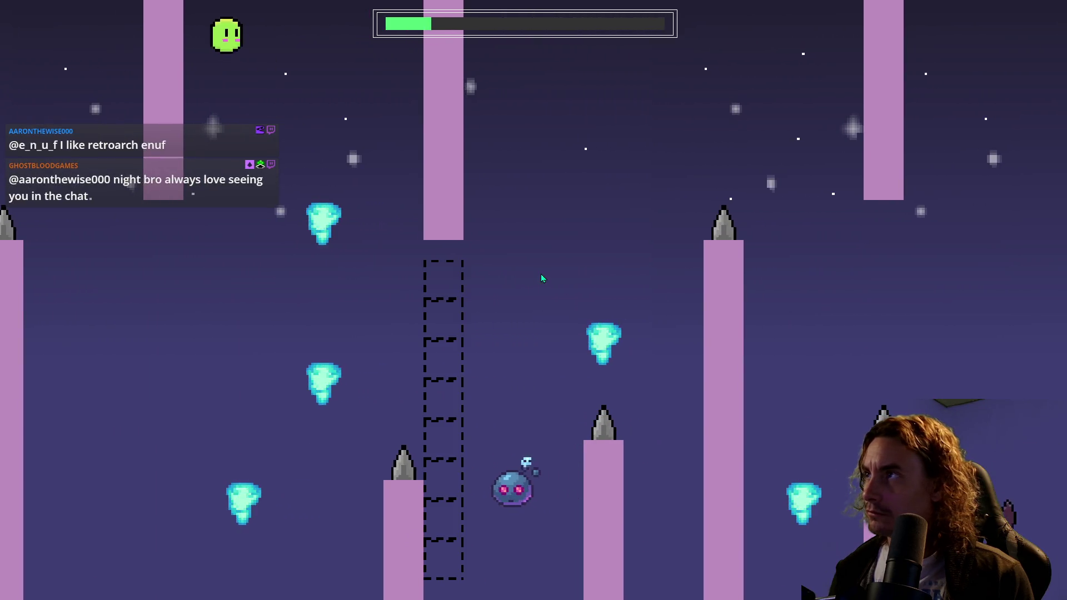
pyautogui.press('space')
pyautogui.press('space')
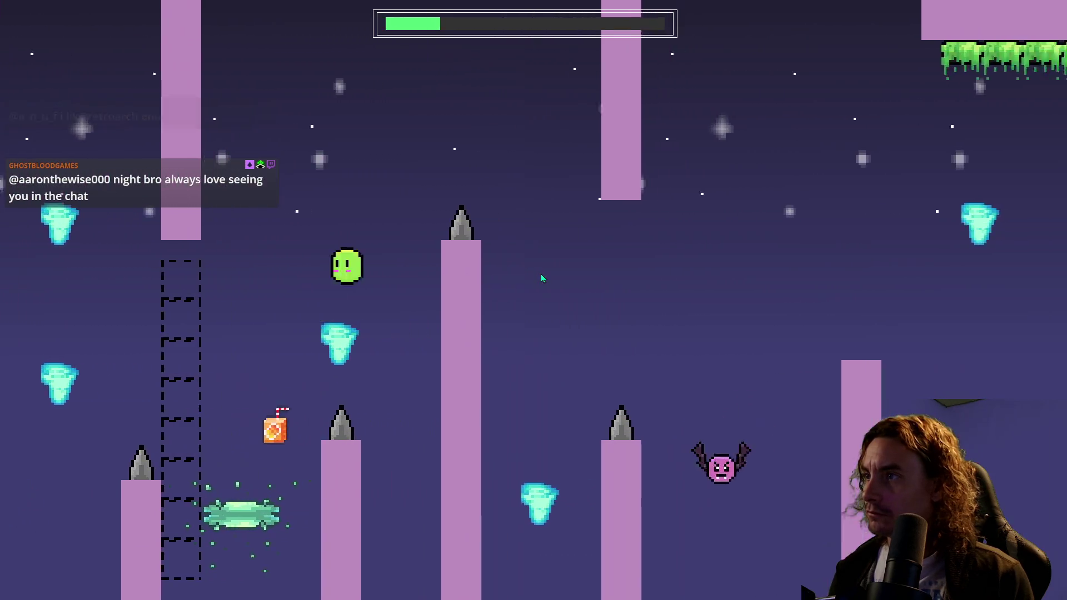
pyautogui.press('space')
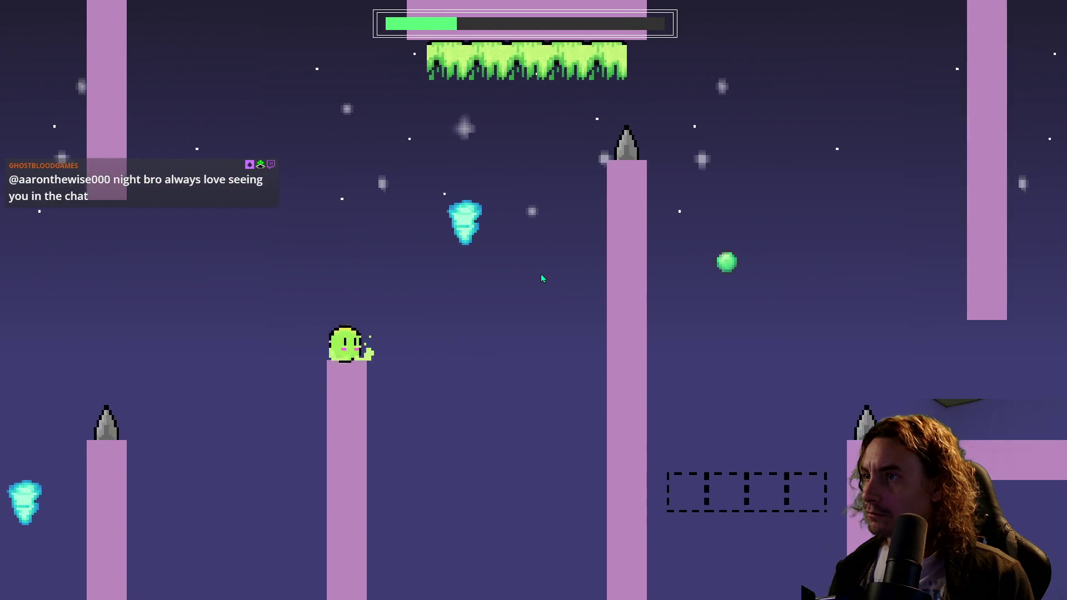
pyautogui.press('space')
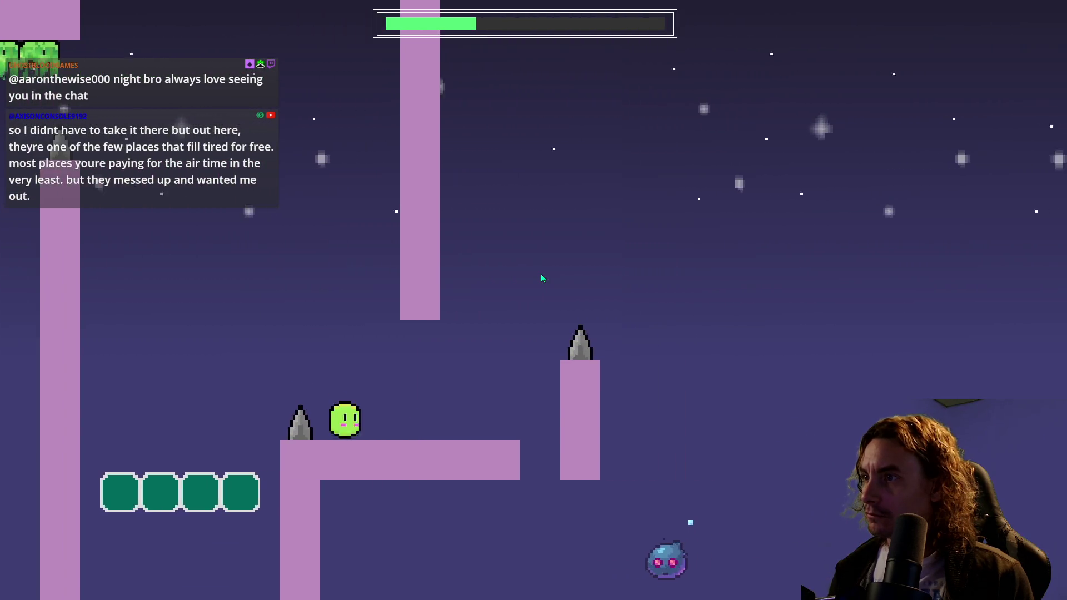
pyautogui.press('space')
pyautogui.press('space')
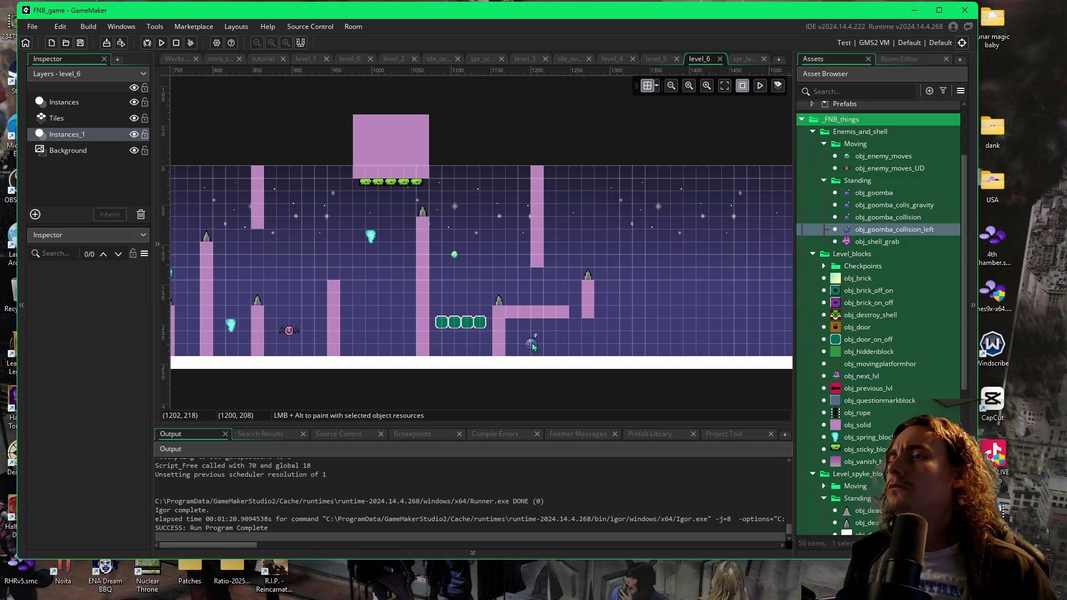
# - Move the goomba under the ledge right to 1248, 224 and rerun the game
pyautogui.moveTo(532, 347); pyautogui.dragTo(571, 348)
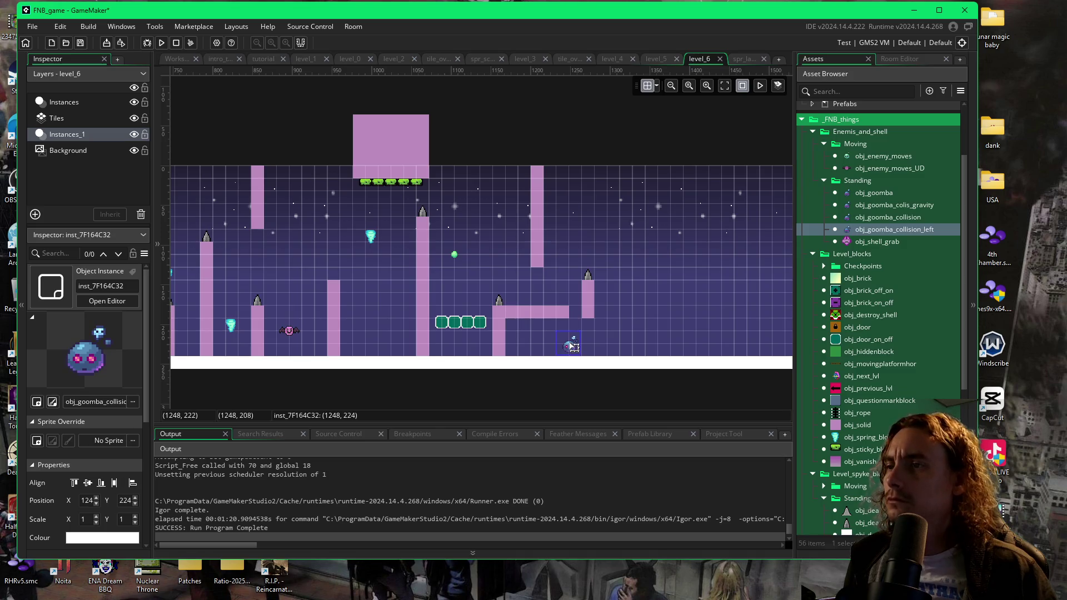
pyautogui.press('F5')
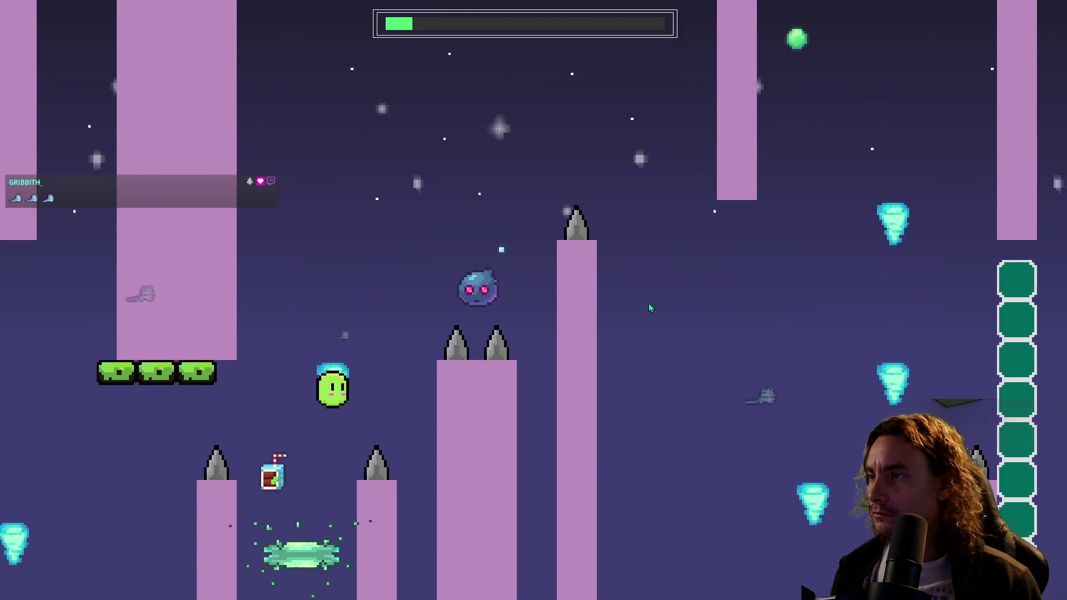
# - Jump the player between pillars and over spikes, then retry after dying past the goombas
pyautogui.press('space')
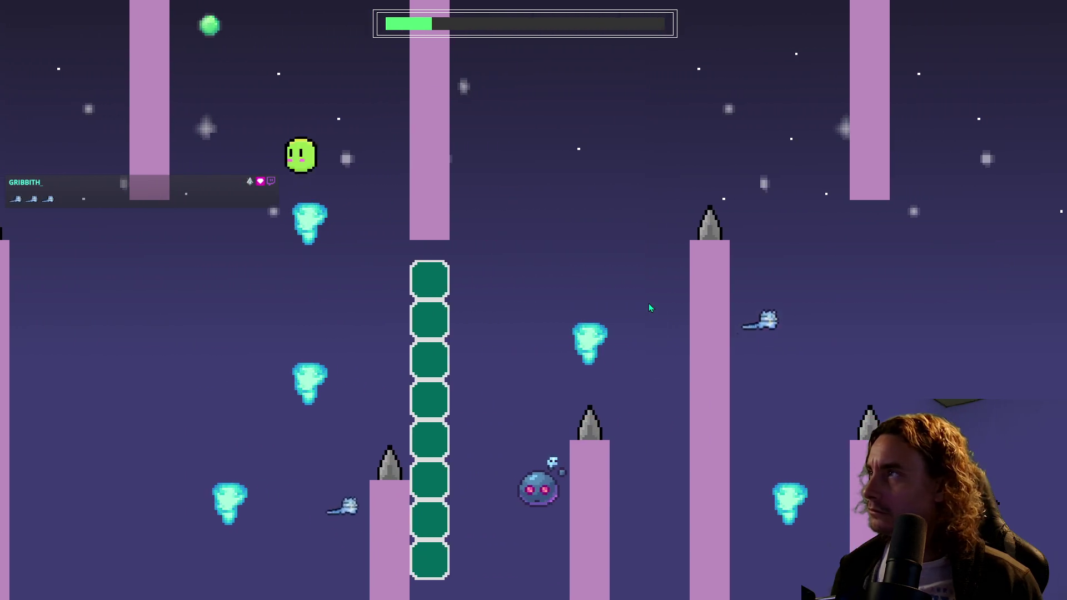
pyautogui.press('space')
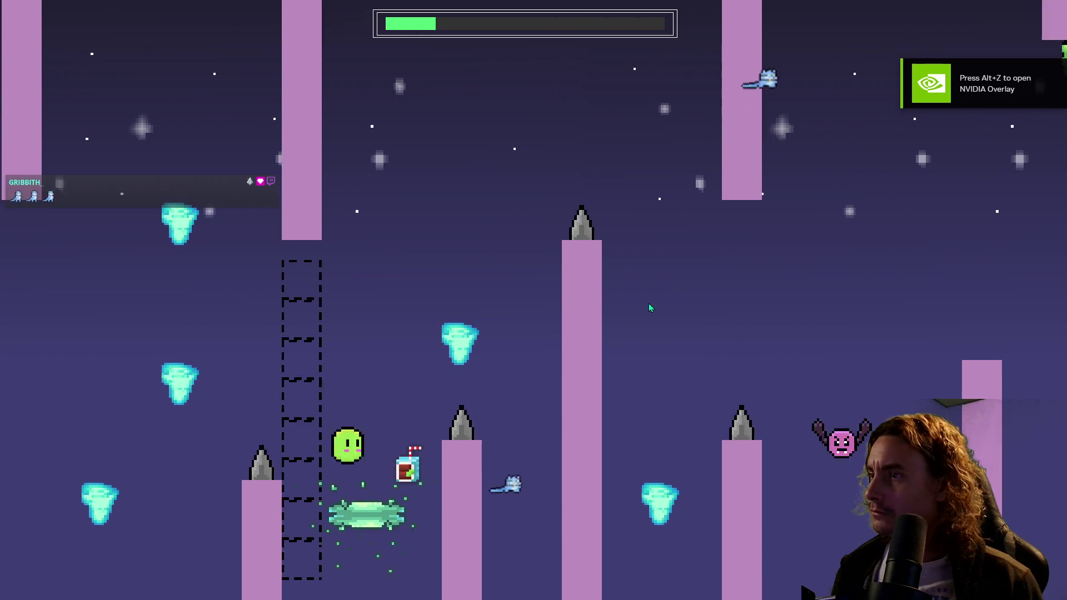
pyautogui.press('space')
pyautogui.press('space')
pyautogui.press('space')
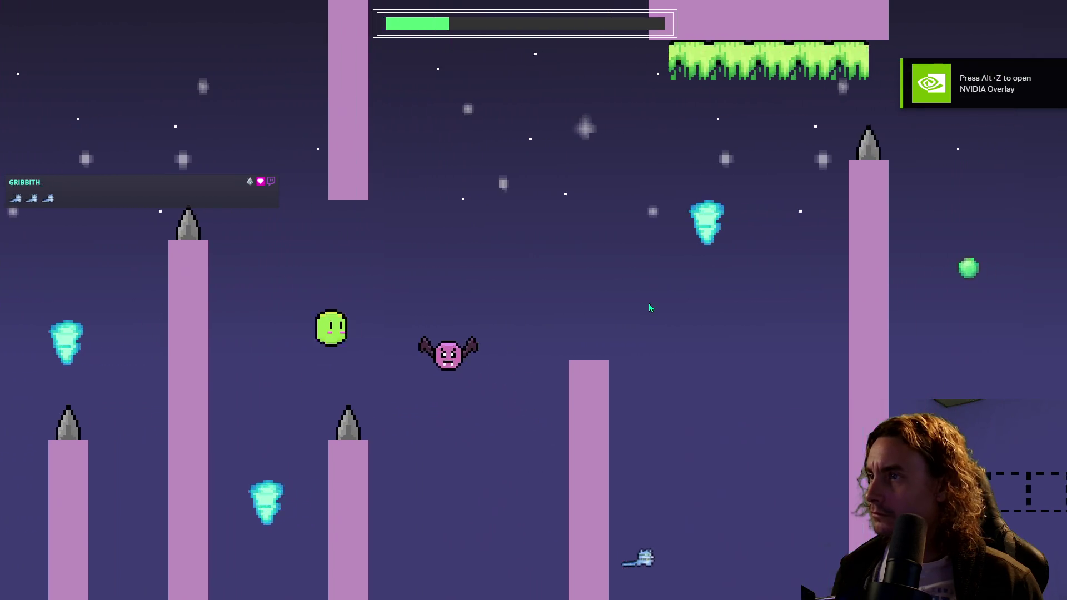
pyautogui.press('space')
pyautogui.press('space')
pyautogui.press('space')
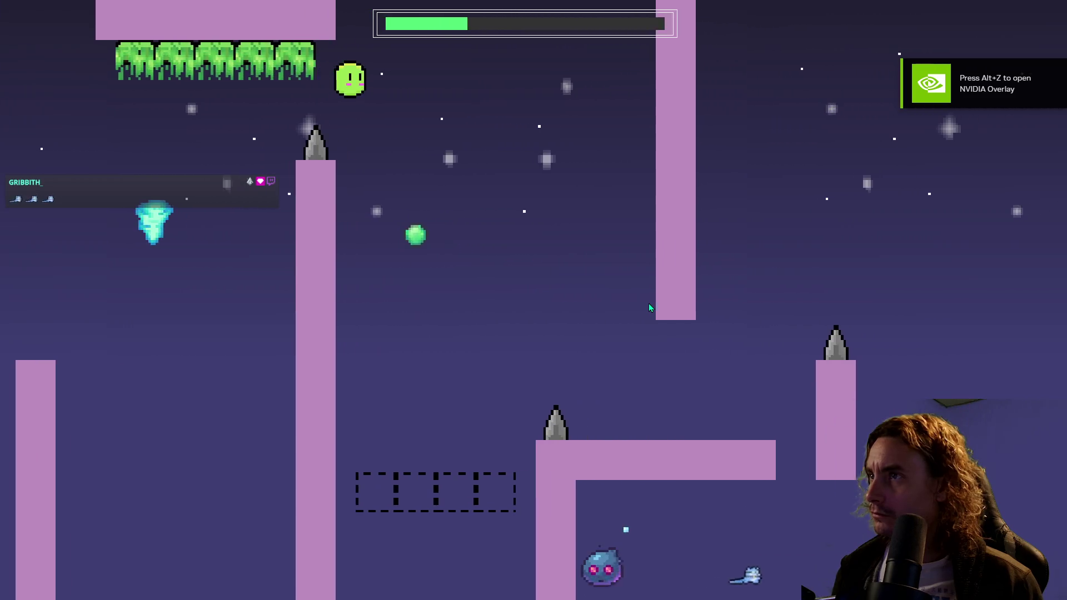
pyautogui.press('space')
pyautogui.press('space')
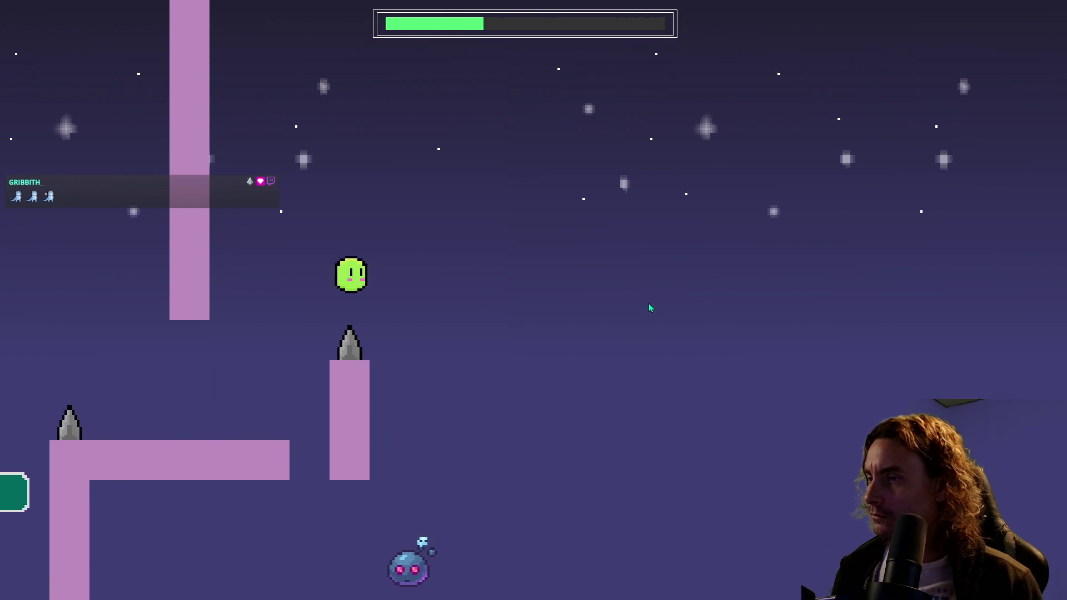
pyautogui.press('space')
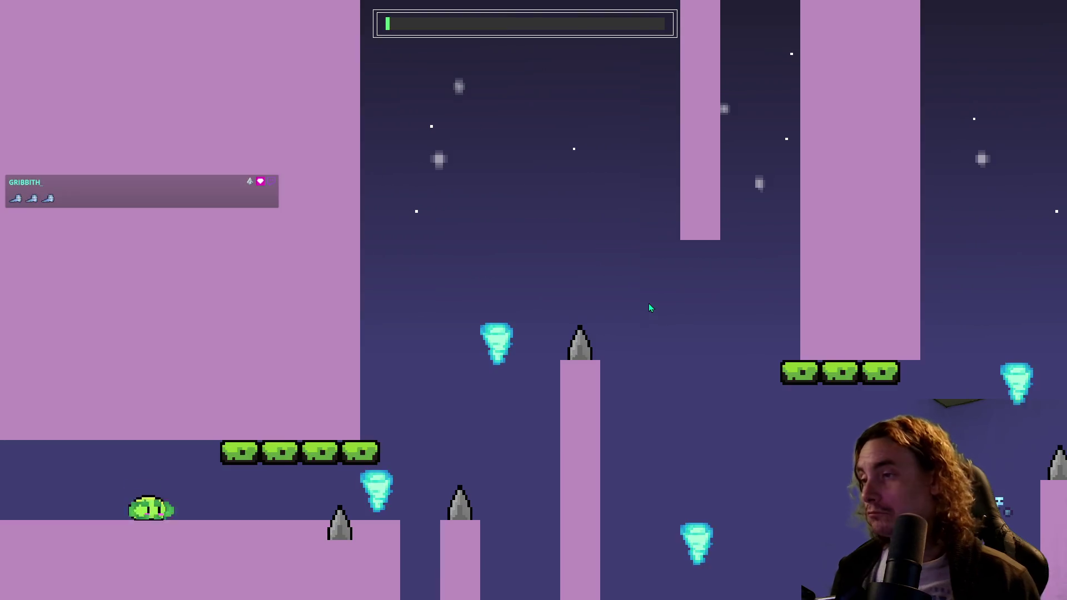
pyautogui.press('space')
pyautogui.press('space')
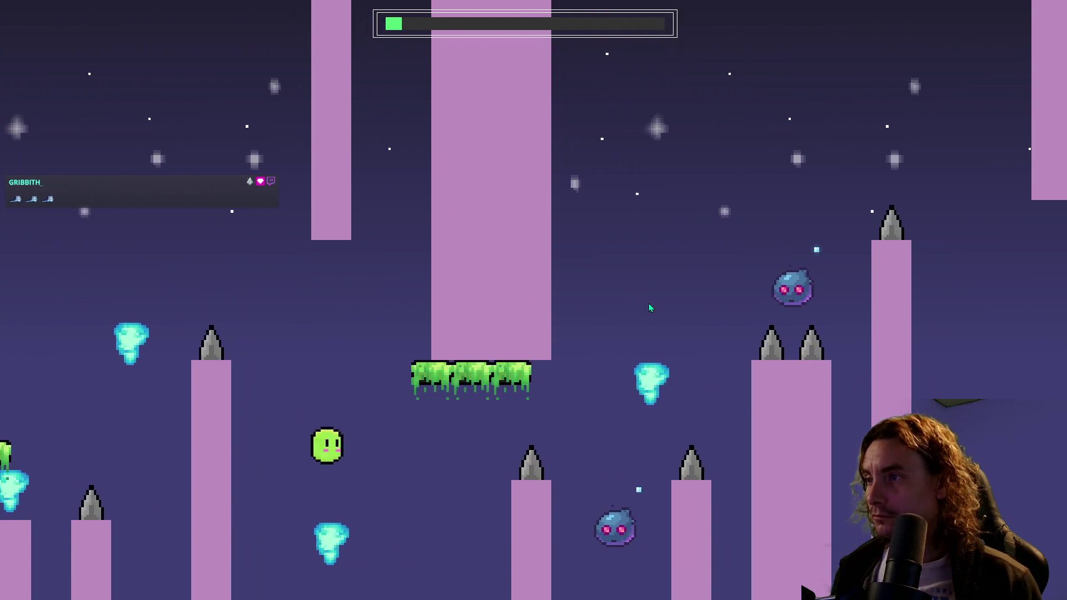
pyautogui.press('space')
pyautogui.press('space')
pyautogui.press('space')
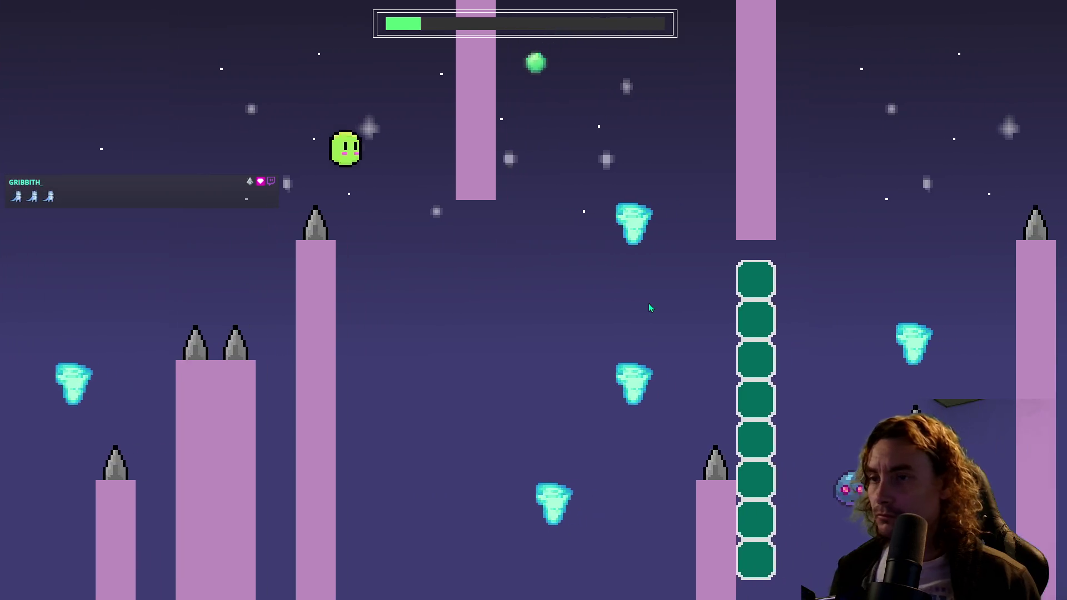
pyautogui.press('space')
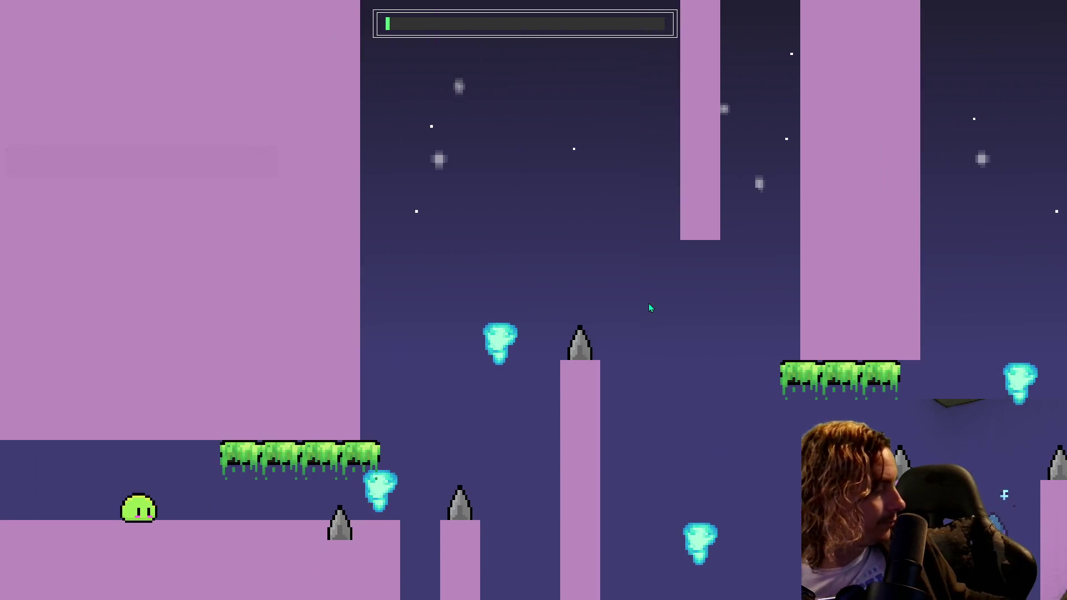